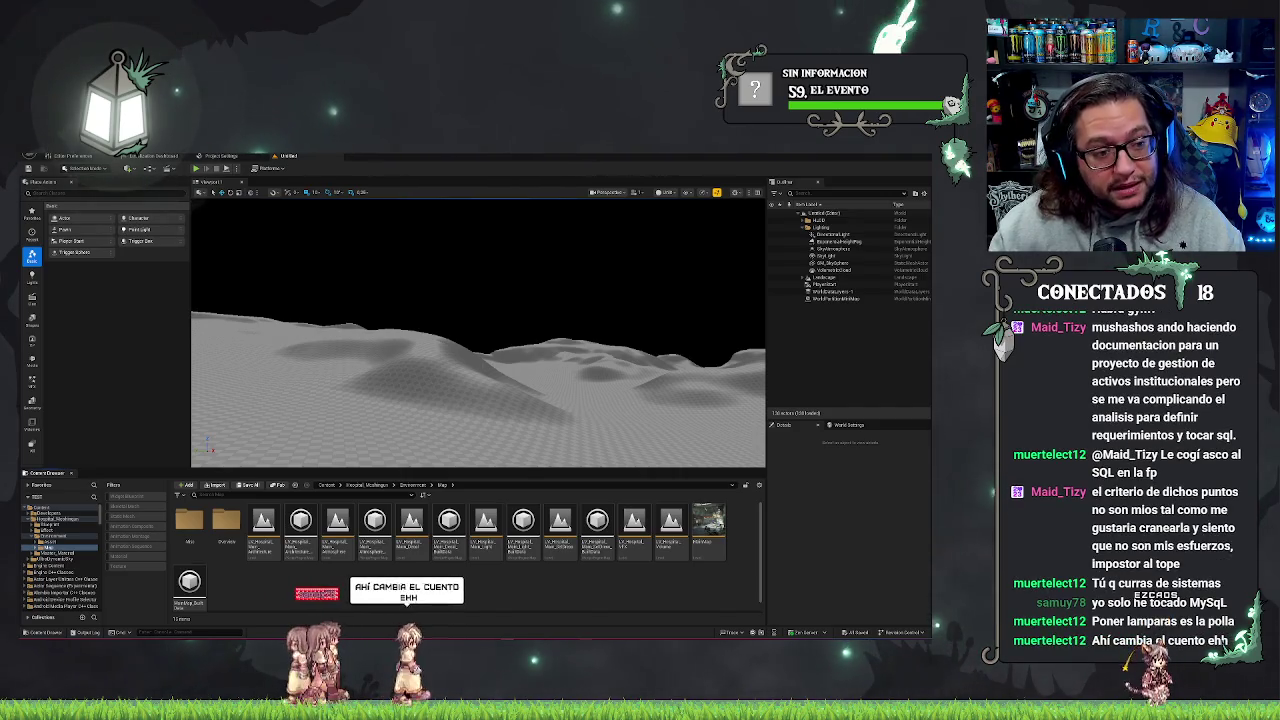
# Open the MainMap hospital level from the hospital pack's Map folder
pyautogui.doubleClick(716, 555)
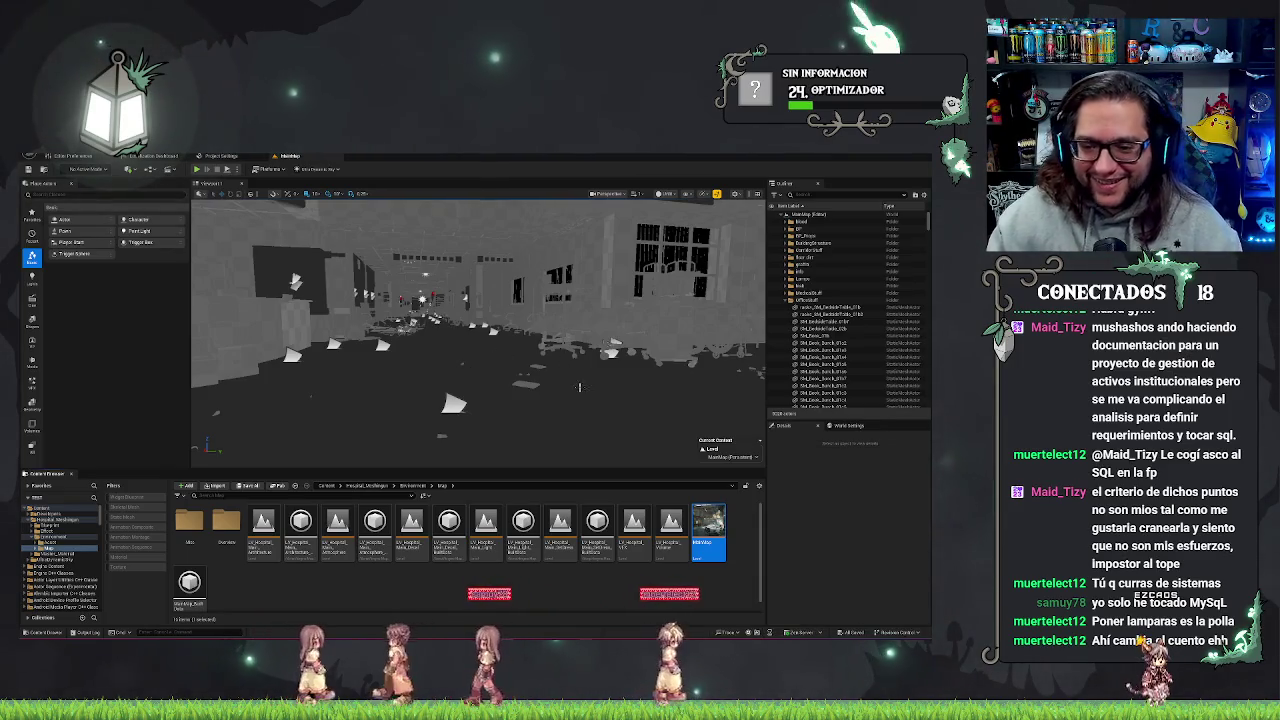
# Turn the view past the reception desk, the dark shelved room and the office's tiled wall
pyautogui.moveTo(478, 330)
pyautogui.mouseDown()
pyautogui.moveTo(470, 345)
pyautogui.moveTo(430, 335)
pyautogui.moveTo(472, 332)
pyautogui.moveTo(445, 328)
pyautogui.moveTo(560, 378)
pyautogui.mouseUp()
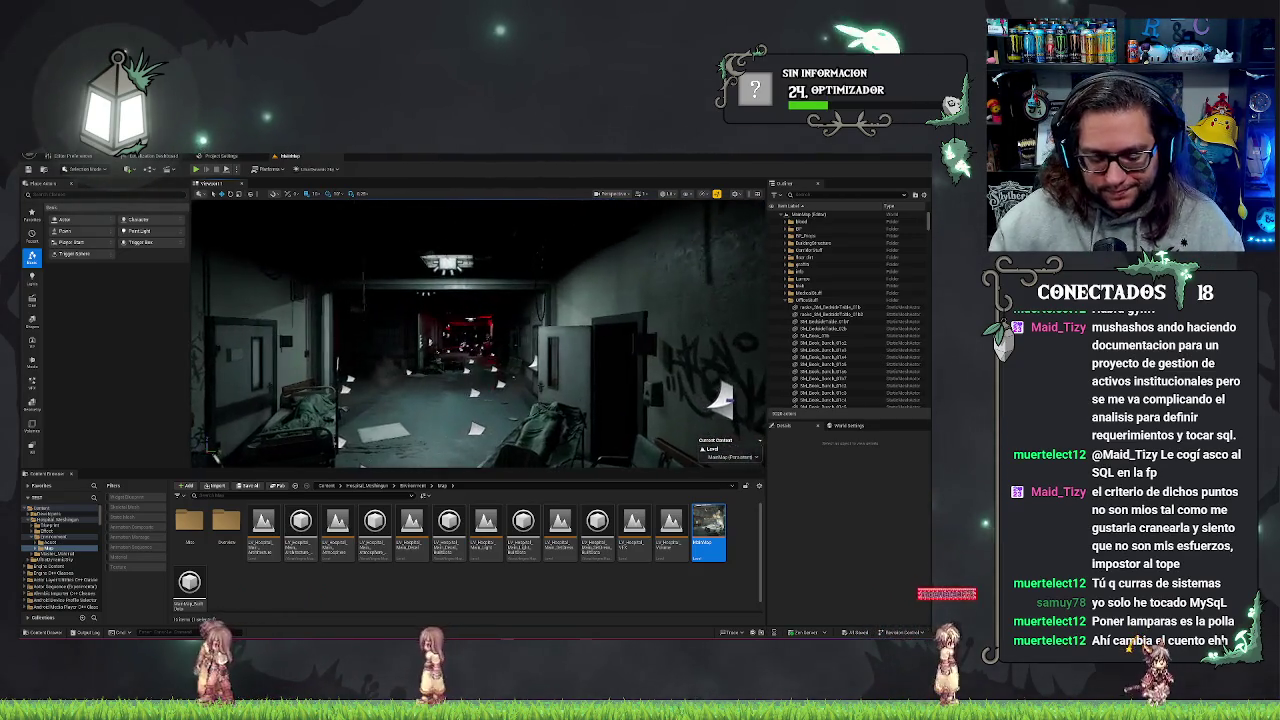
pyautogui.moveTo(560, 378); pyautogui.dragTo(706, 378)
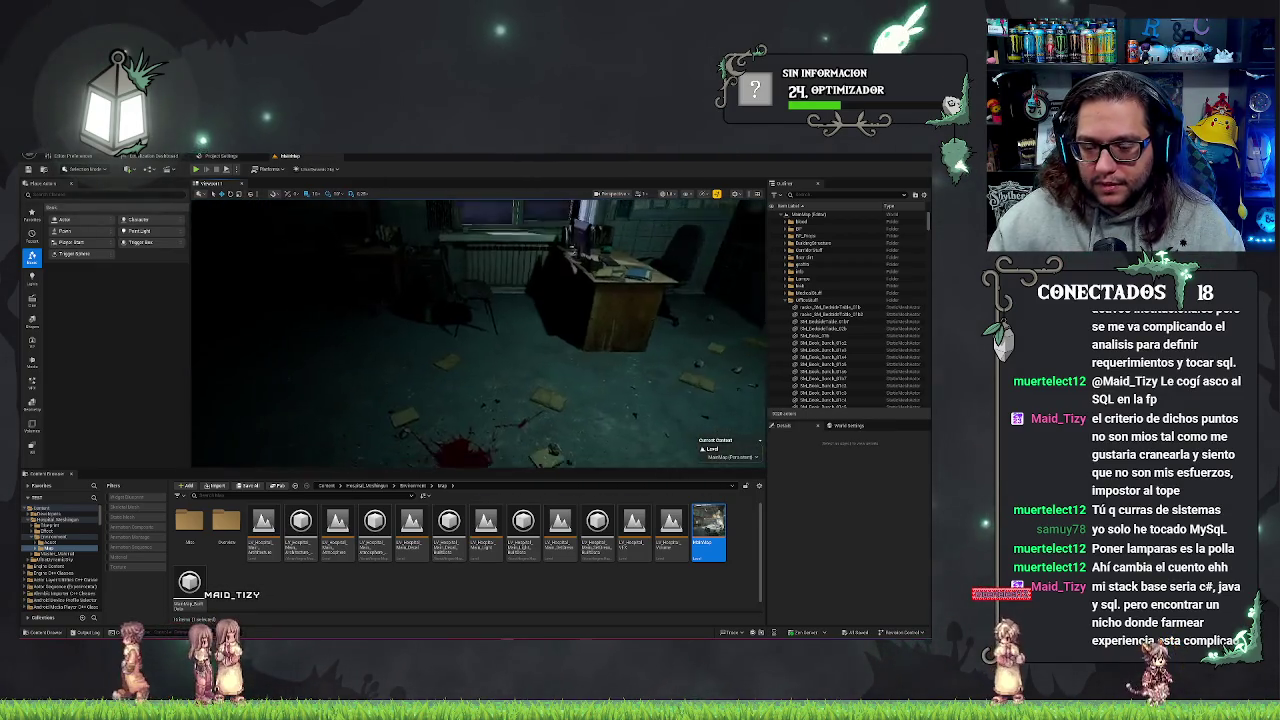
pyautogui.moveTo(706, 378); pyautogui.dragTo(742, 378)
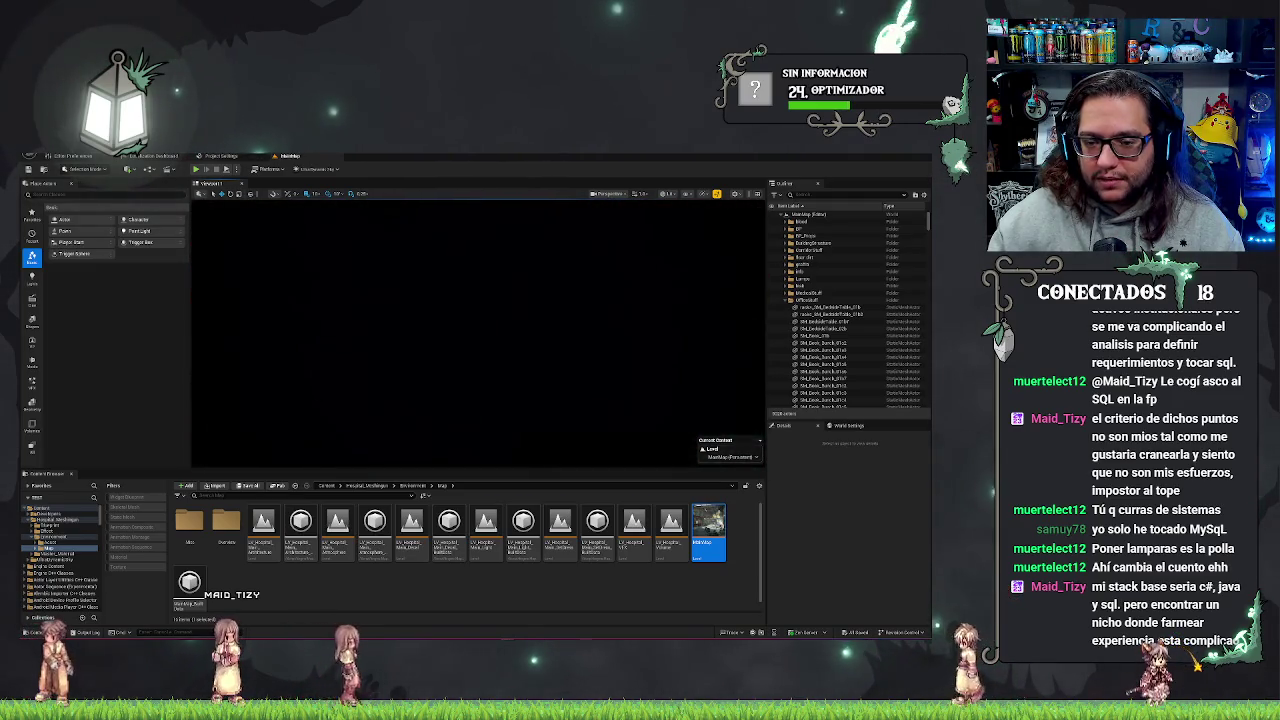
# Zoom and orbit around the hospital exterior to see one wing up close, then return to the lobby
pyautogui.scroll(-10, 477, 368)
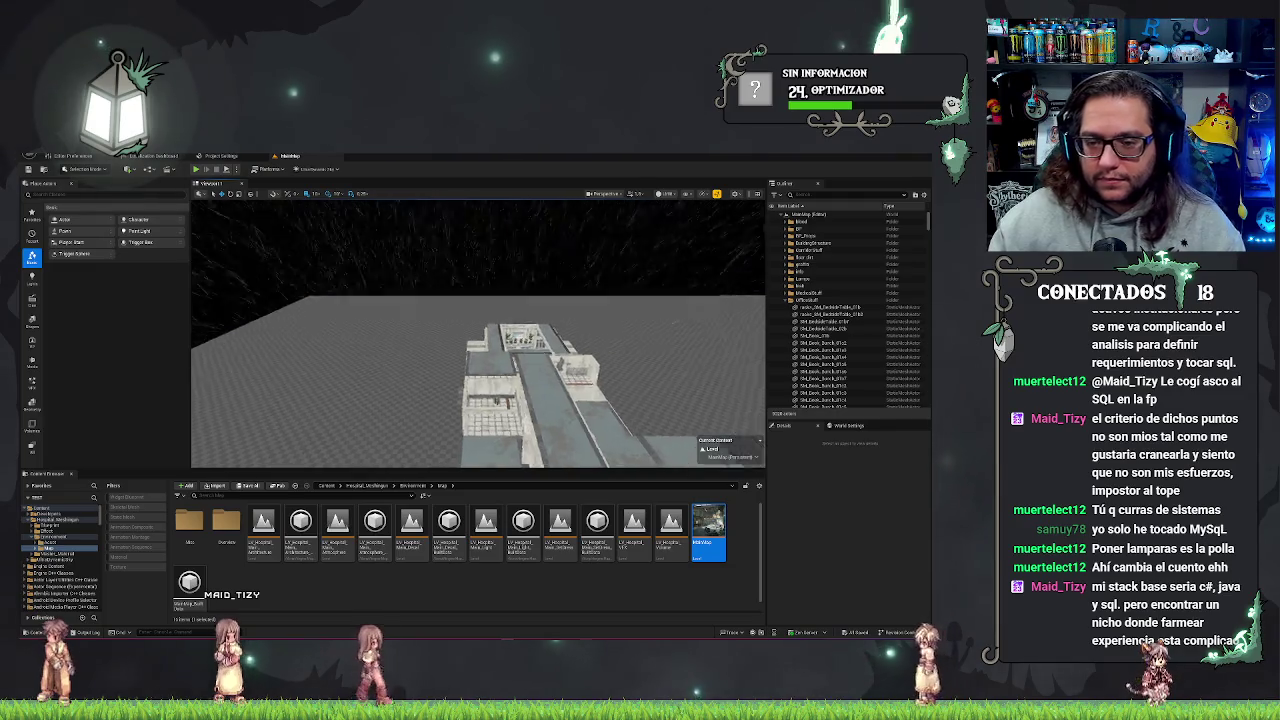
pyautogui.moveTo(477, 330); pyautogui.dragTo(477, 330)
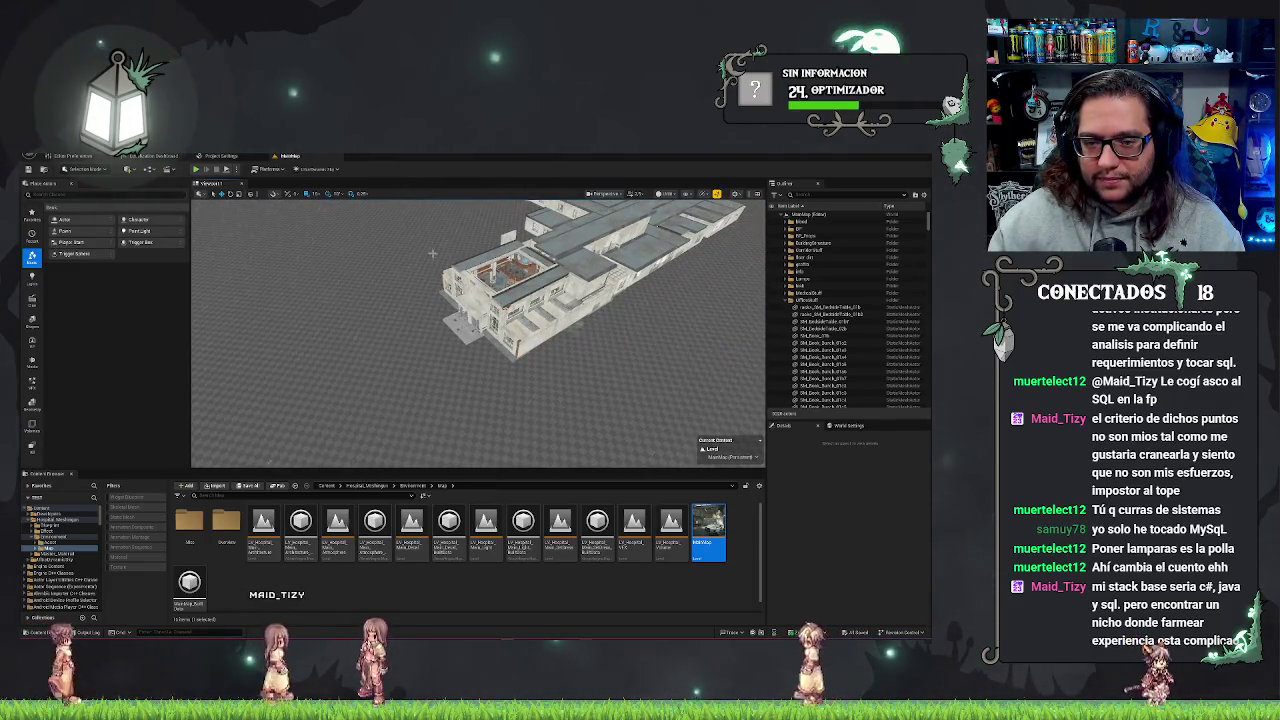
pyautogui.moveTo(737, 261); pyautogui.dragTo(737, 261)
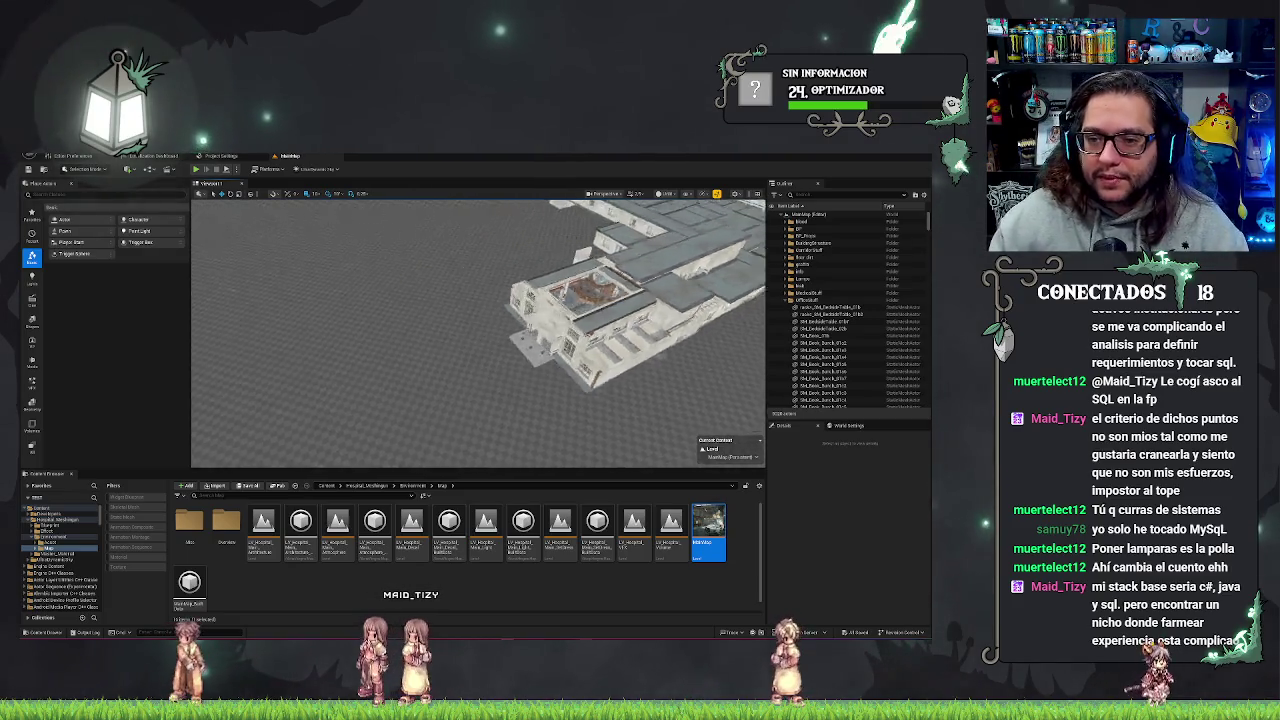
pyautogui.moveTo(737, 261); pyautogui.dragTo(737, 261)
pyautogui.scroll(-5, 478, 334)
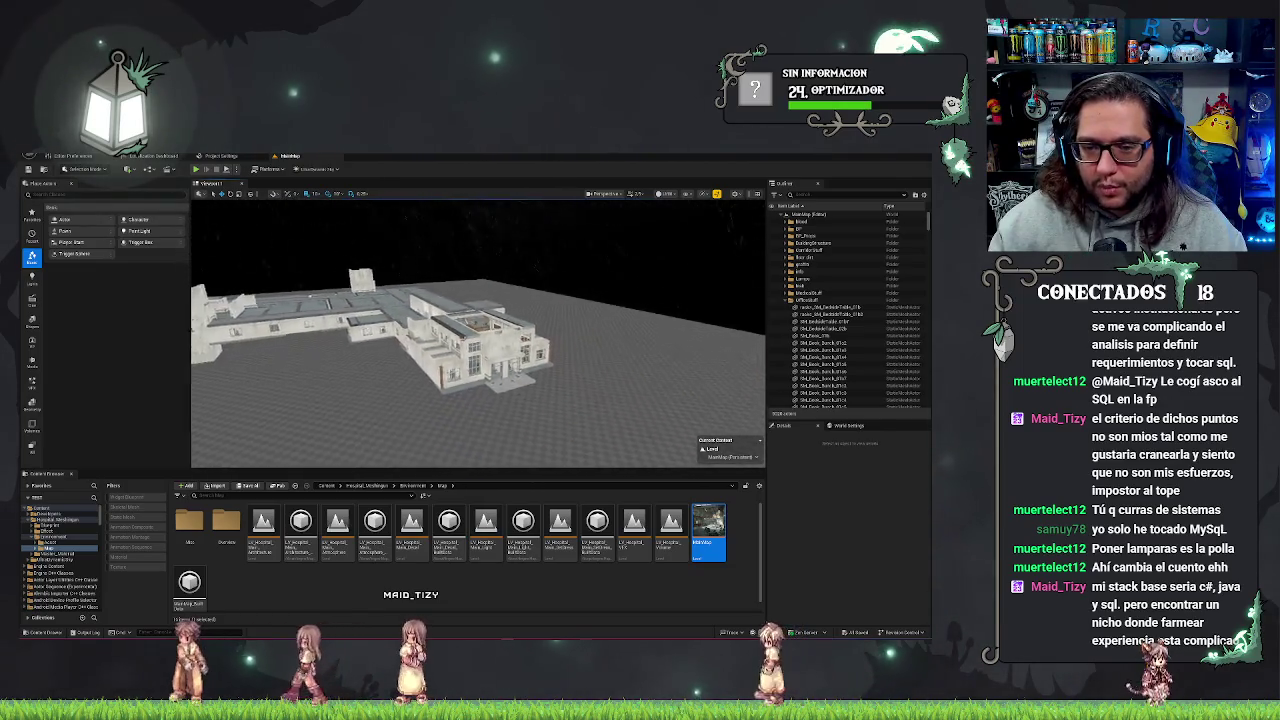
pyautogui.scroll(3, 478, 334)
pyautogui.scroll(10, 478, 334)
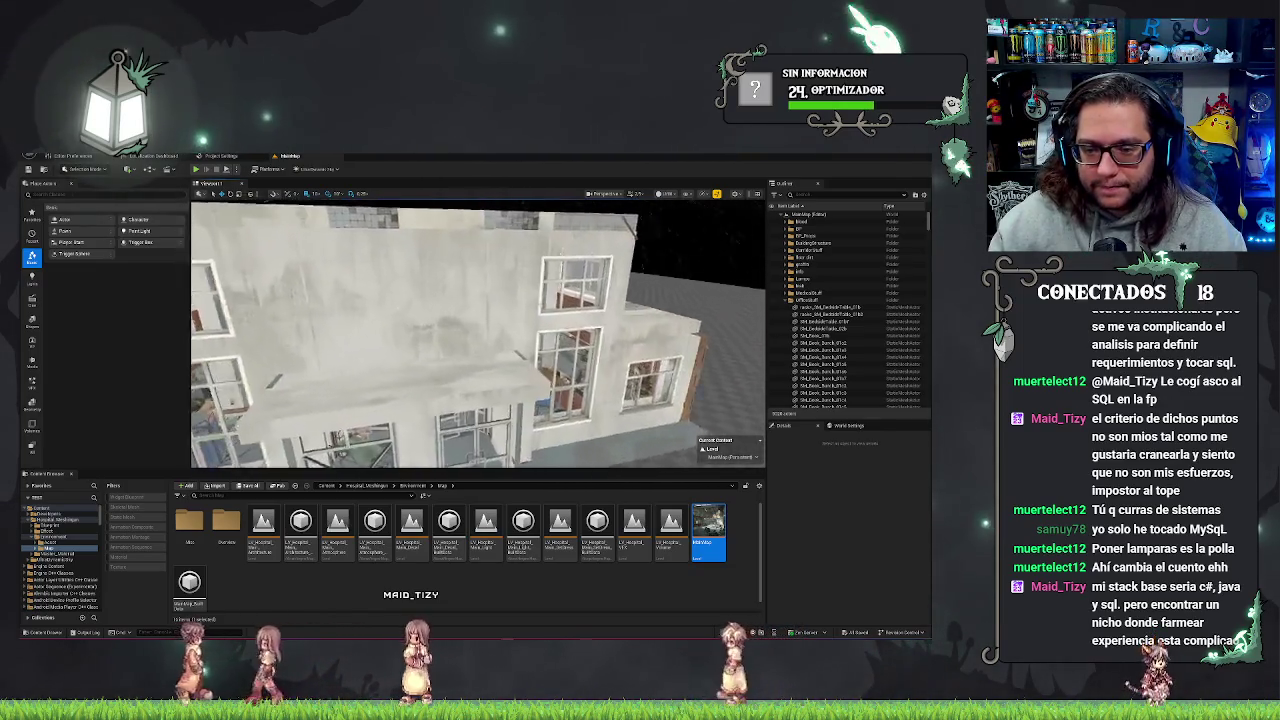
pyautogui.scroll(-8, 478, 334)
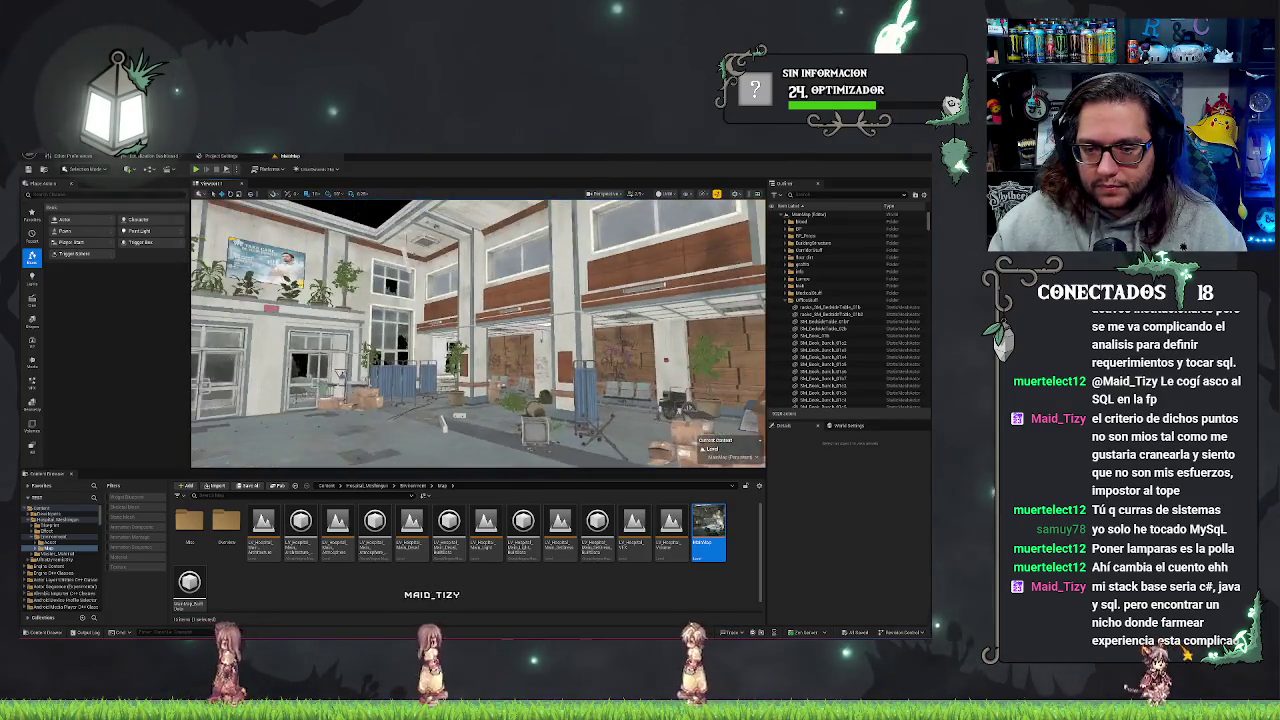
pyautogui.scroll(10, 478, 334)
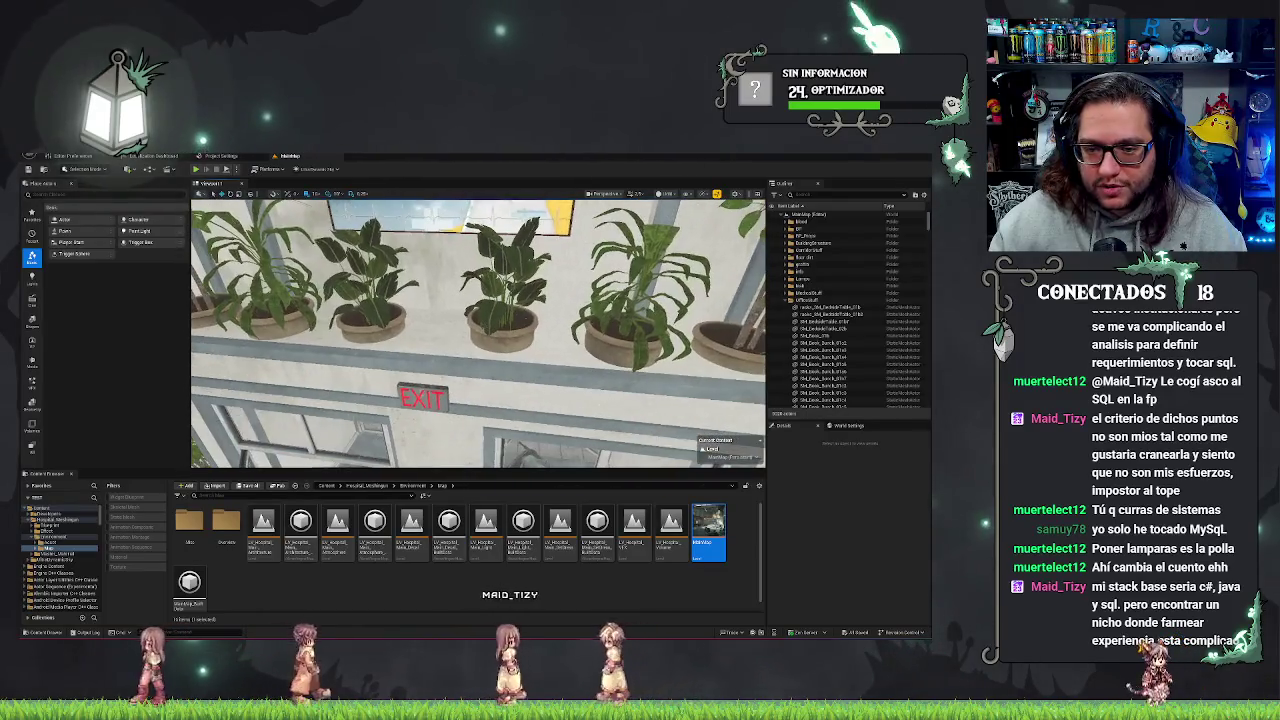
# Select a lobby potted plant, check its context options, then clear the selection
pyautogui.click(820, 404)
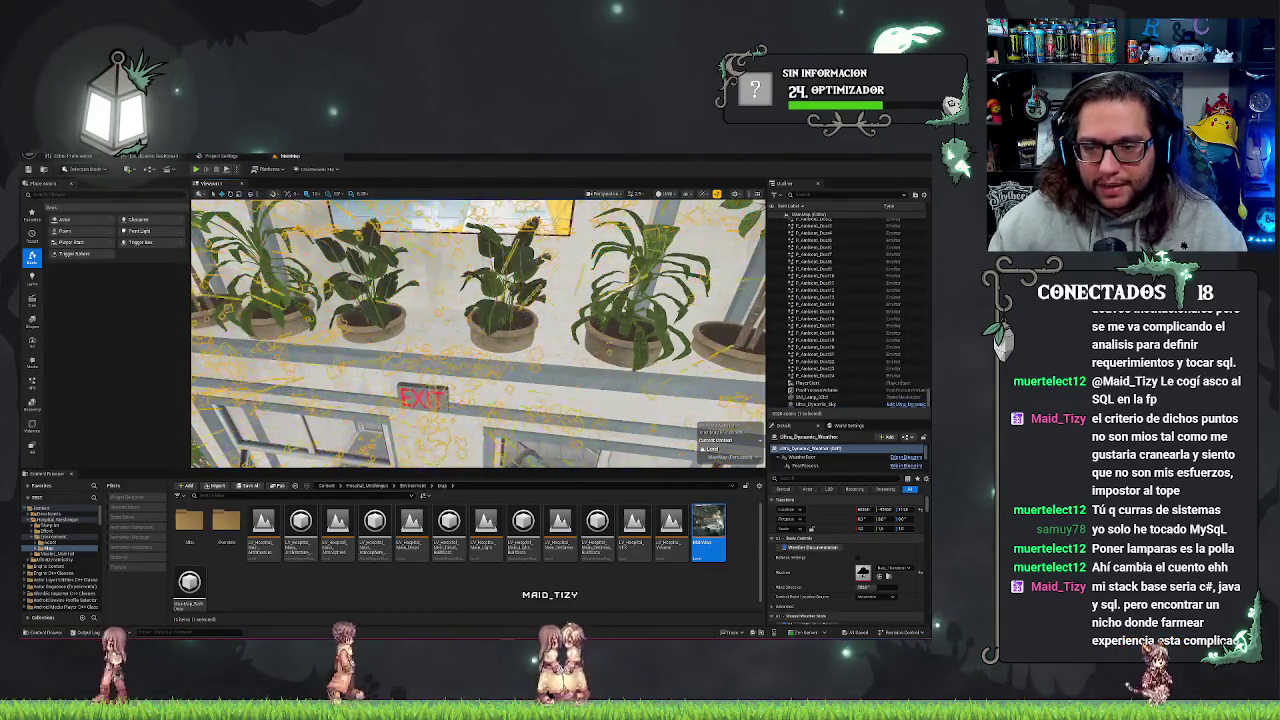
pyautogui.rightClick(528, 343)
pyautogui.press('Escape')
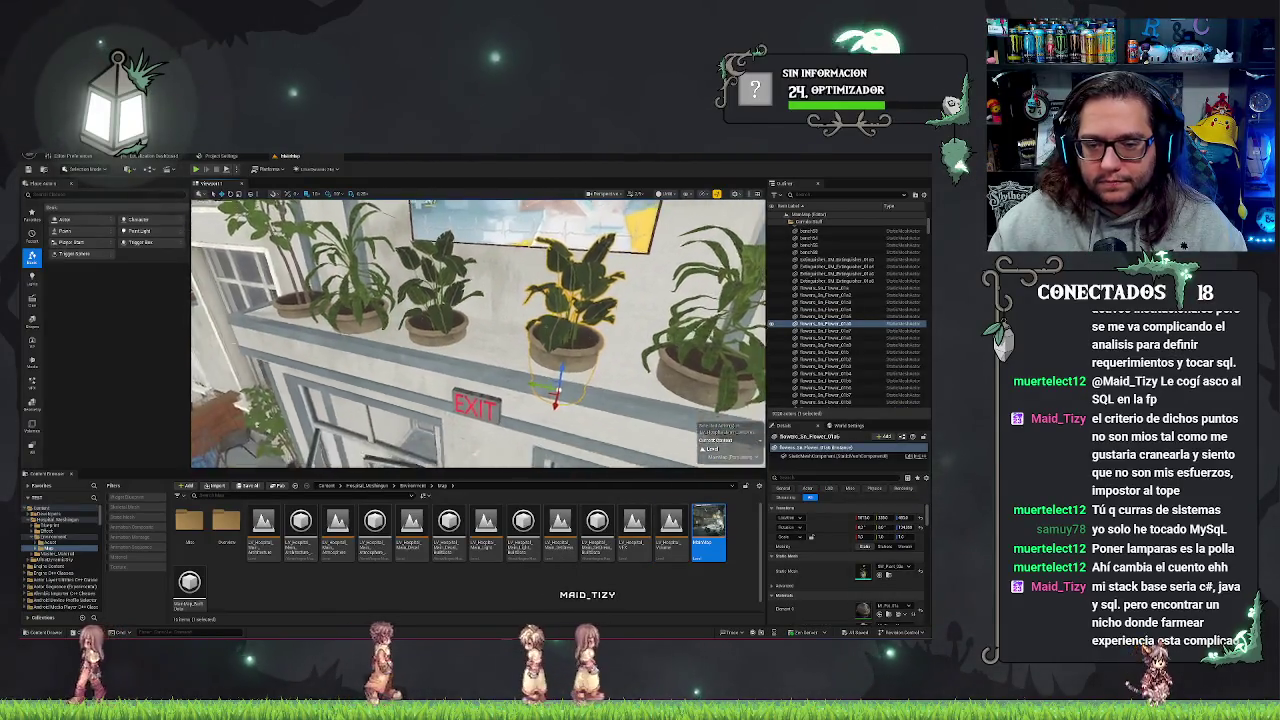
pyautogui.press('Escape')
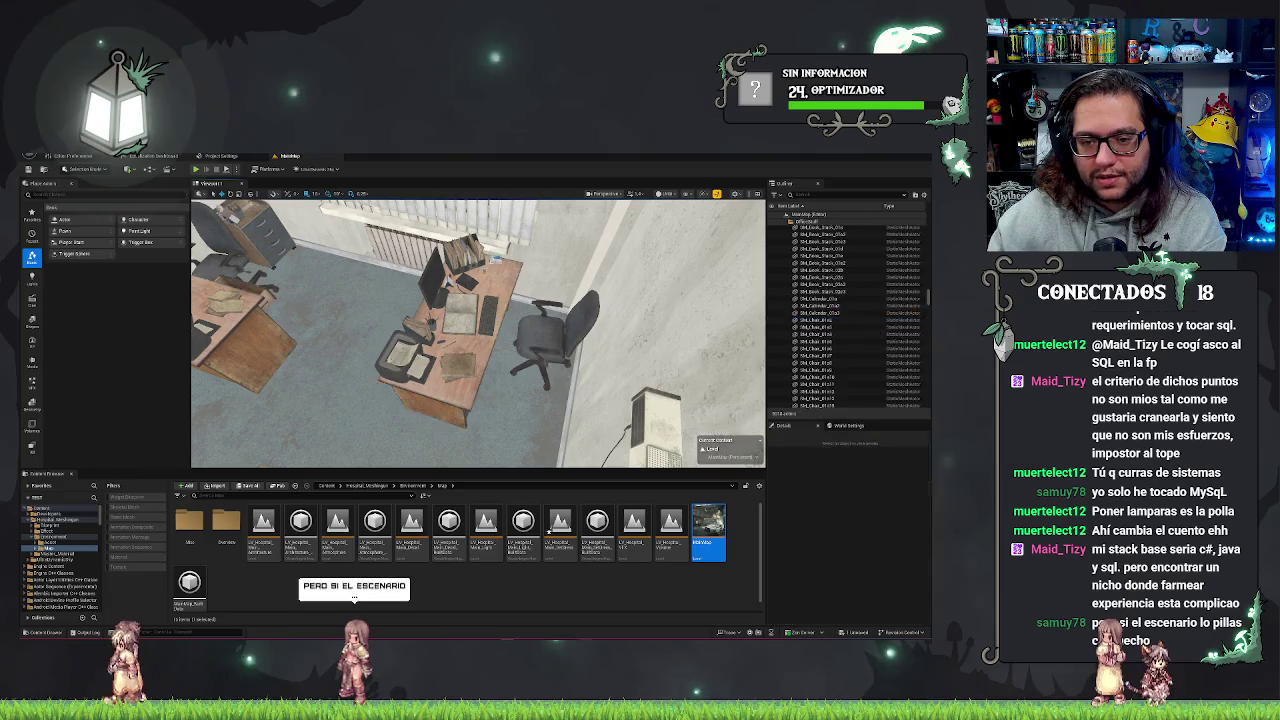
# Delete the trash bin by the chair, select the desk and chair, and undo the desk's last move
pyautogui.press('Delete')
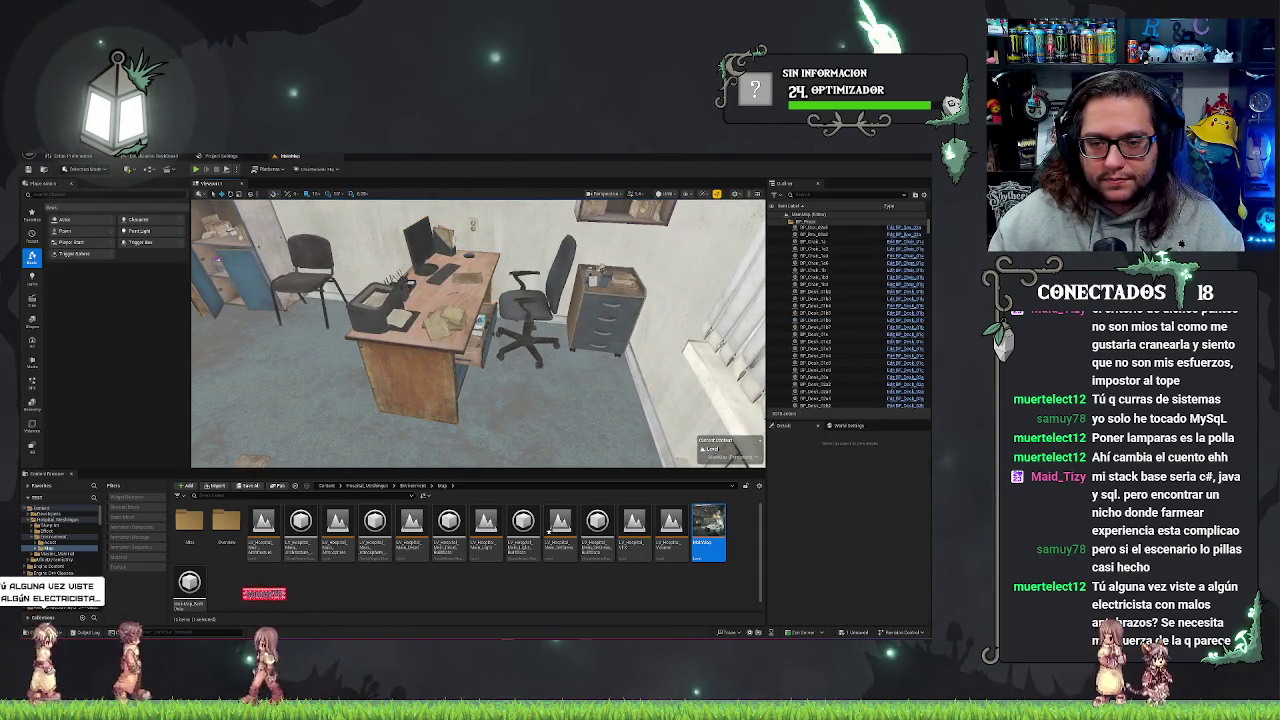
pyautogui.click(420, 370)
pyautogui.keyDown('ctrl'); pyautogui.click(522, 310); pyautogui.keyUp('ctrl')
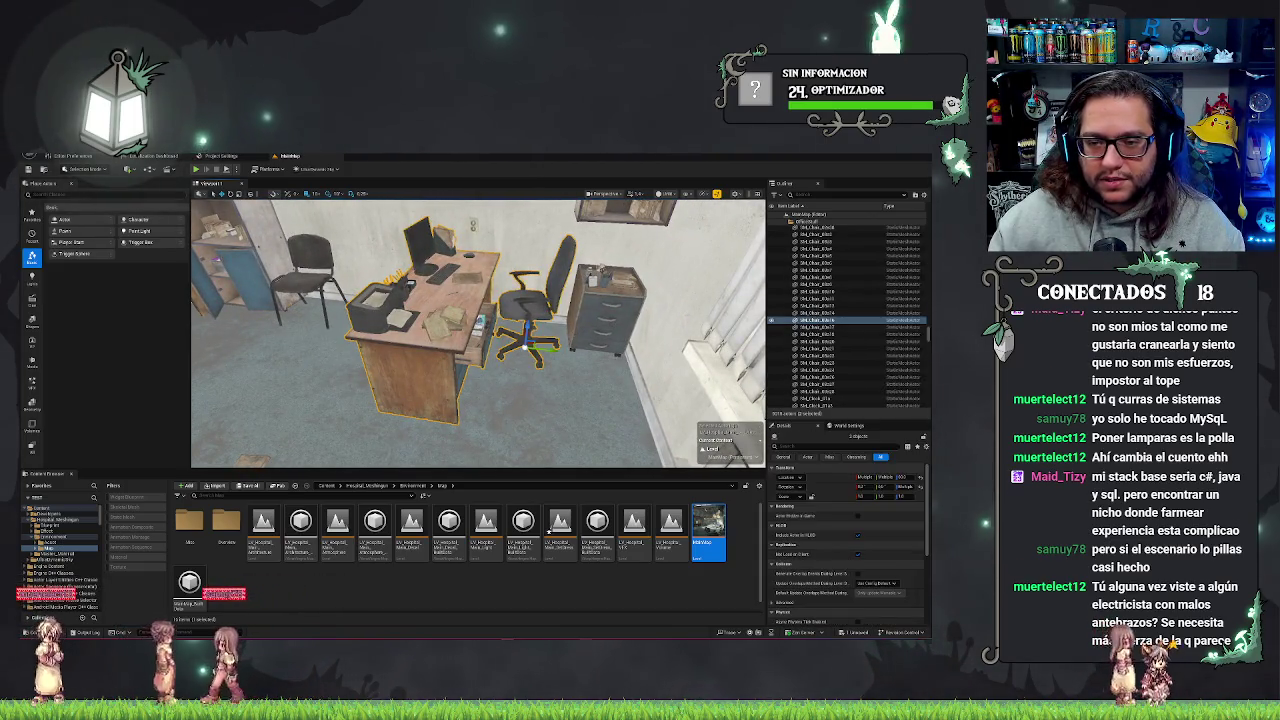
pyautogui.moveTo(527, 332)
pyautogui.mouseDown()
pyautogui.moveTo(430, 310)
pyautogui.moveTo(455, 292)
pyautogui.moveTo(420, 305)
pyautogui.moveTo(480, 330)
pyautogui.moveTo(445, 310)
pyautogui.mouseUp()
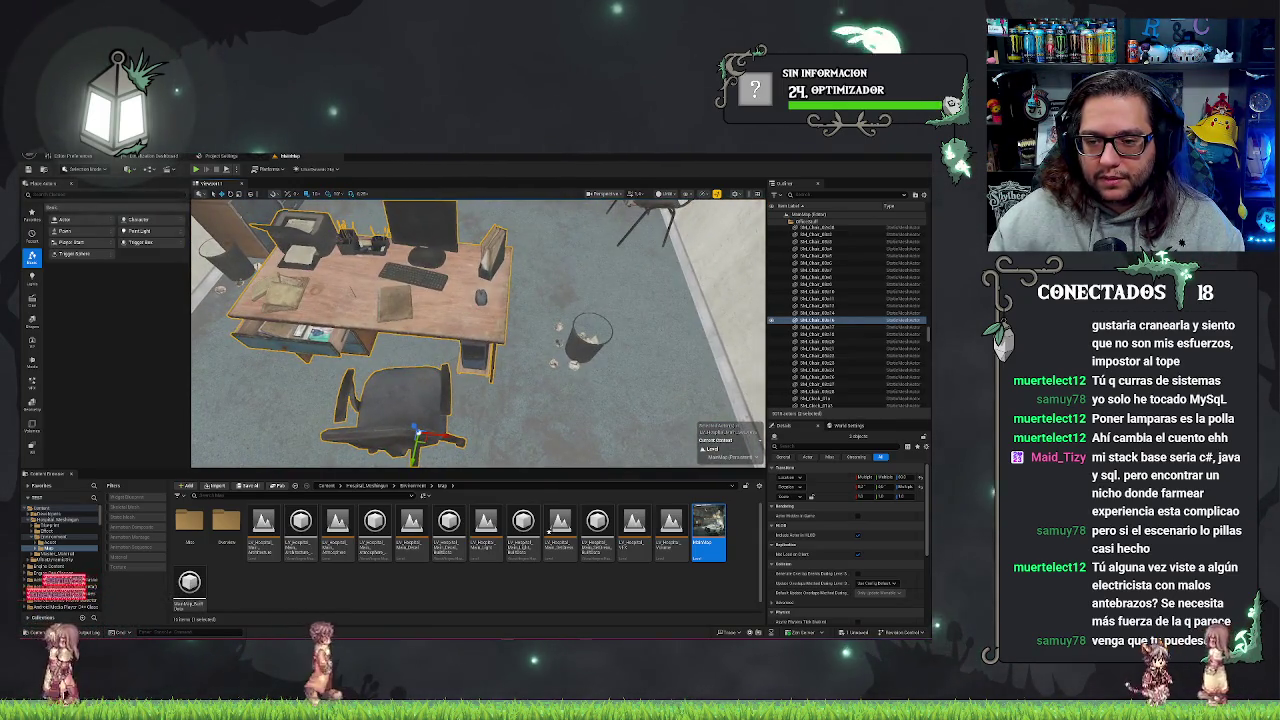
pyautogui.hotkey('ctrl', 'z')
pyautogui.press('f')
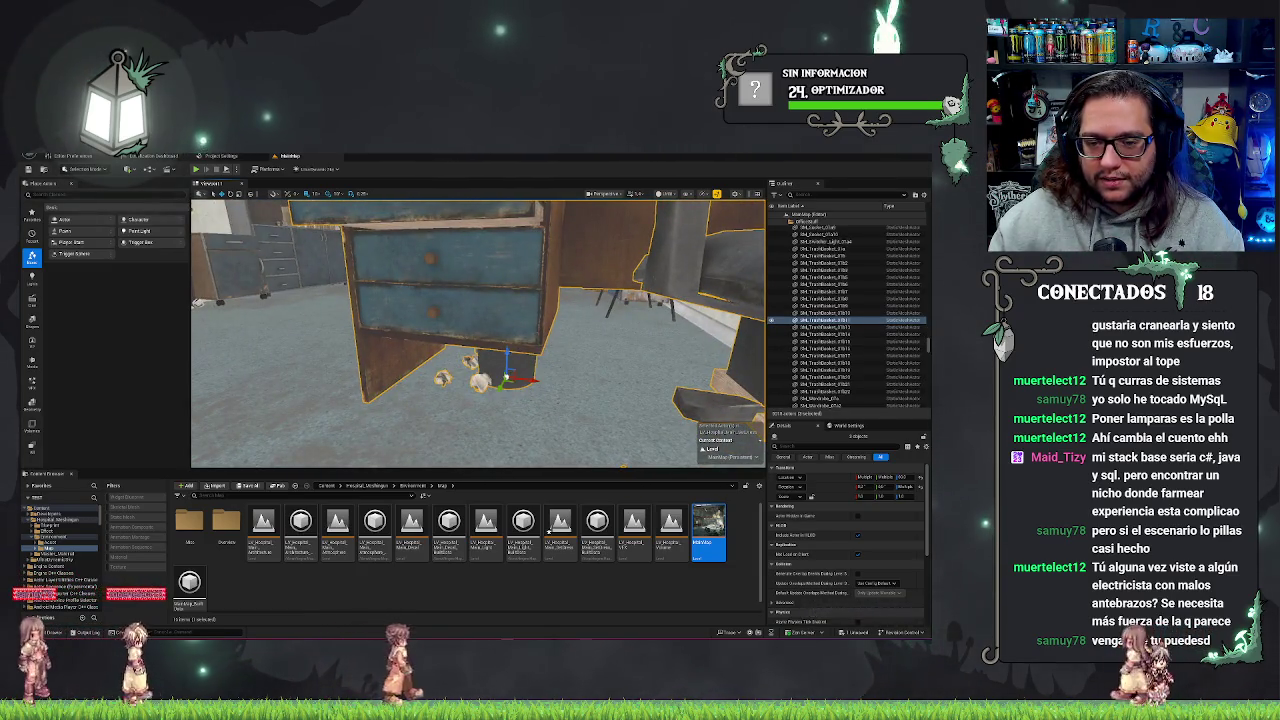
pyautogui.press('f')
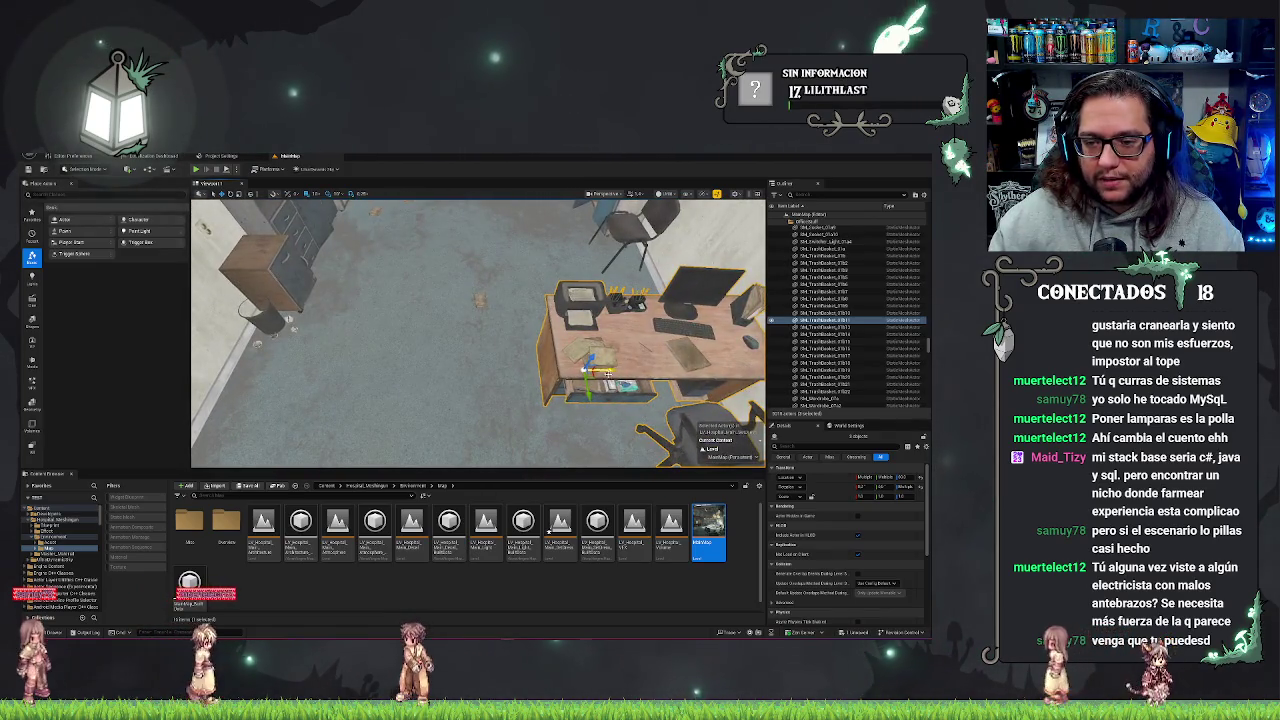
# Rotate the corner office chair and move it behind the desk's left end, facing the desk
pyautogui.press('f')
pyautogui.click(595, 268)
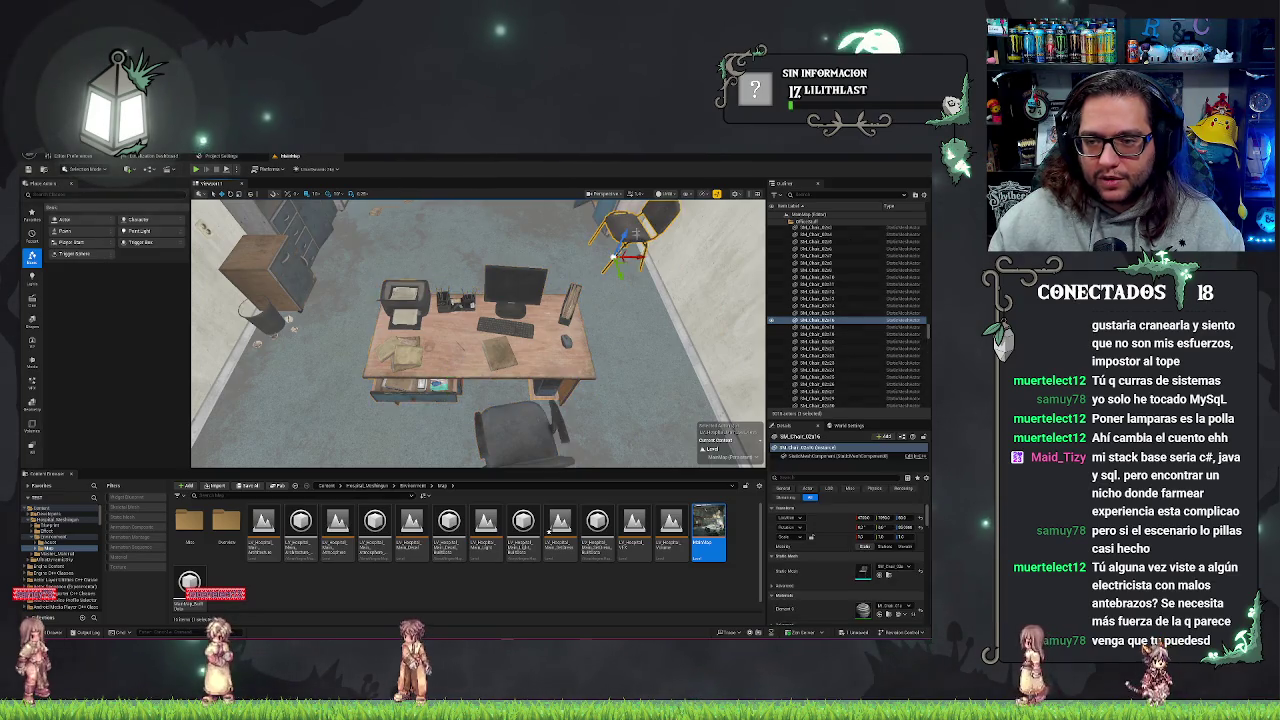
pyautogui.moveTo(594, 272); pyautogui.dragTo(610, 262)
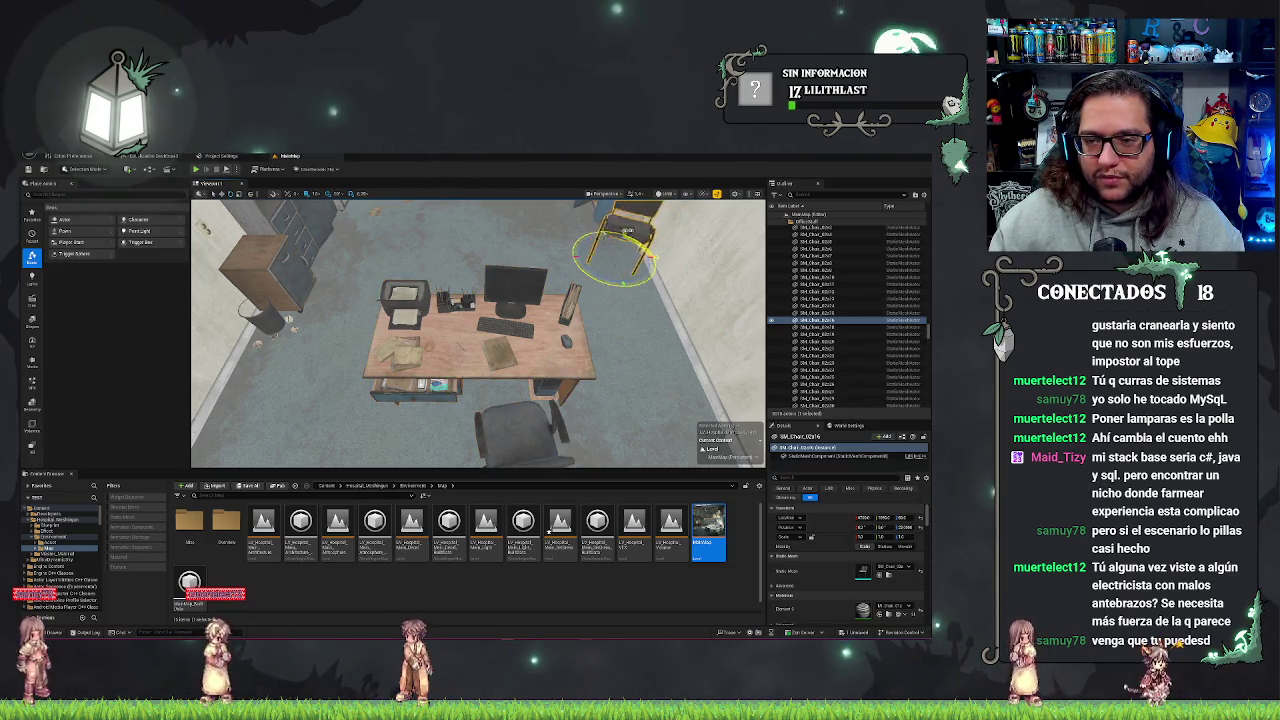
pyautogui.press('w')
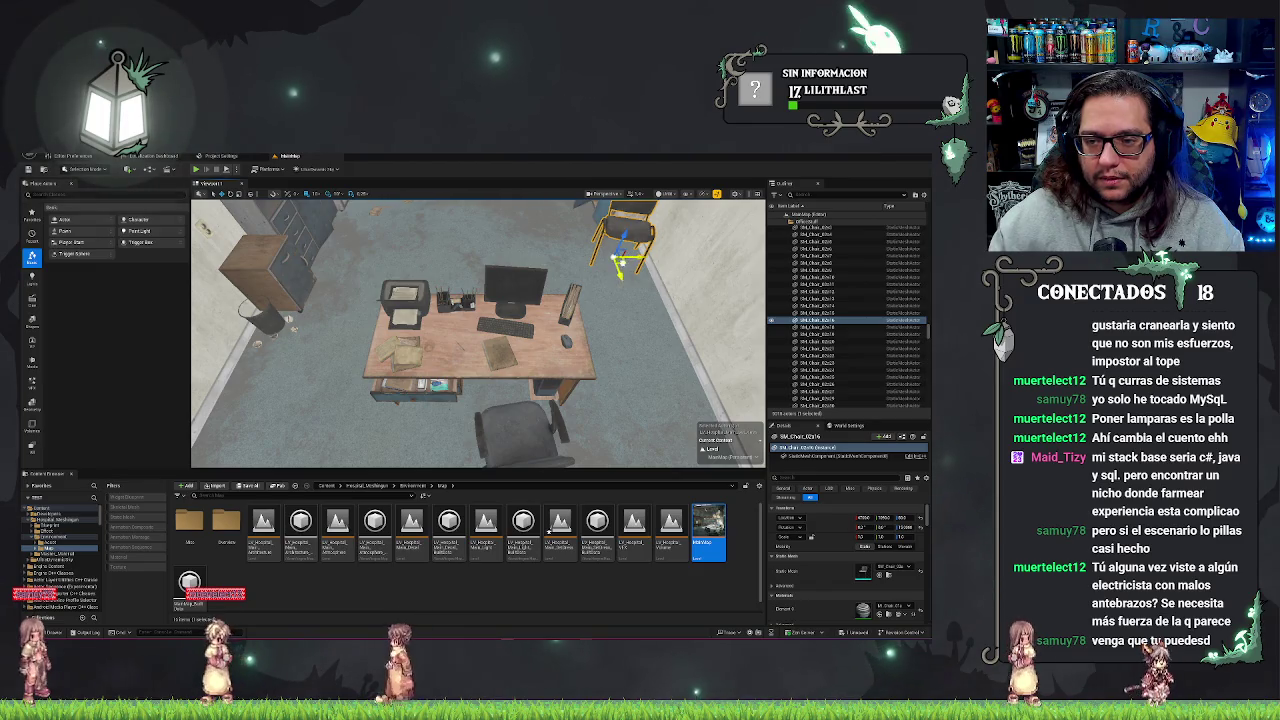
pyautogui.moveTo(620, 262)
pyautogui.mouseDown()
pyautogui.moveTo(495, 290)
pyautogui.moveTo(536, 292)
pyautogui.mouseUp()
pyautogui.press('e')
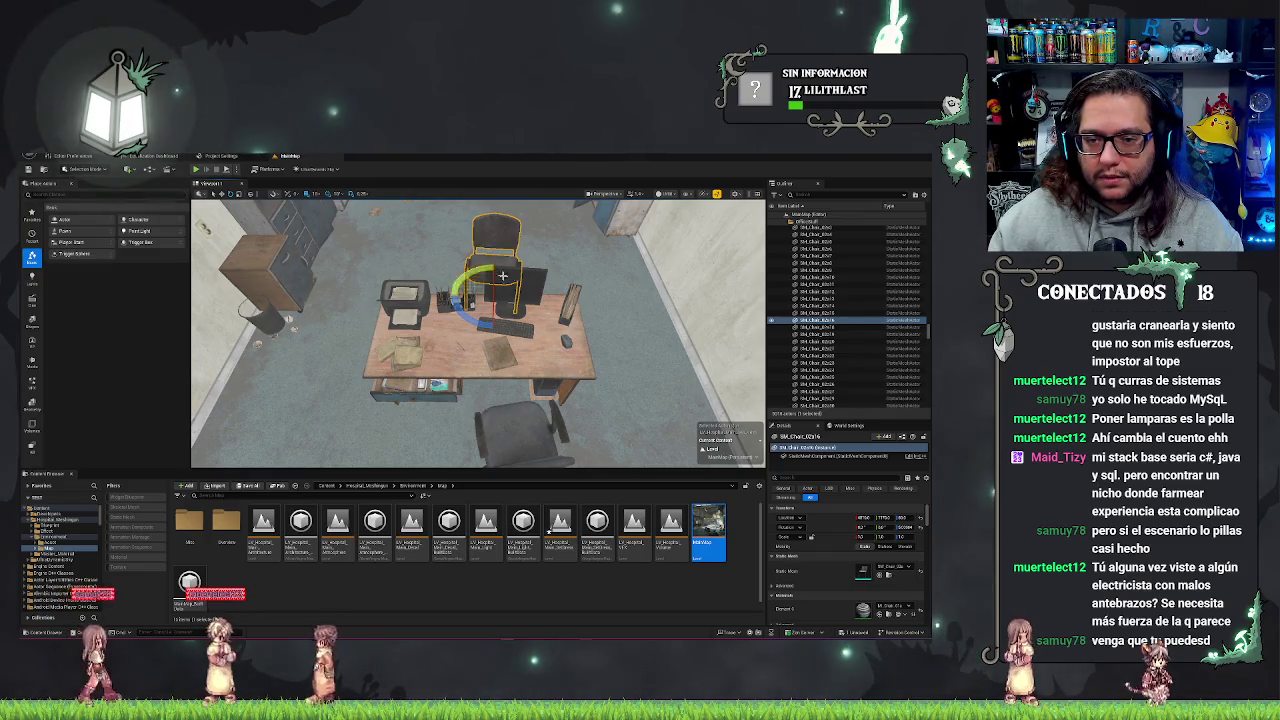
pyautogui.press('w')
pyautogui.moveTo(522, 300); pyautogui.dragTo(454, 297)
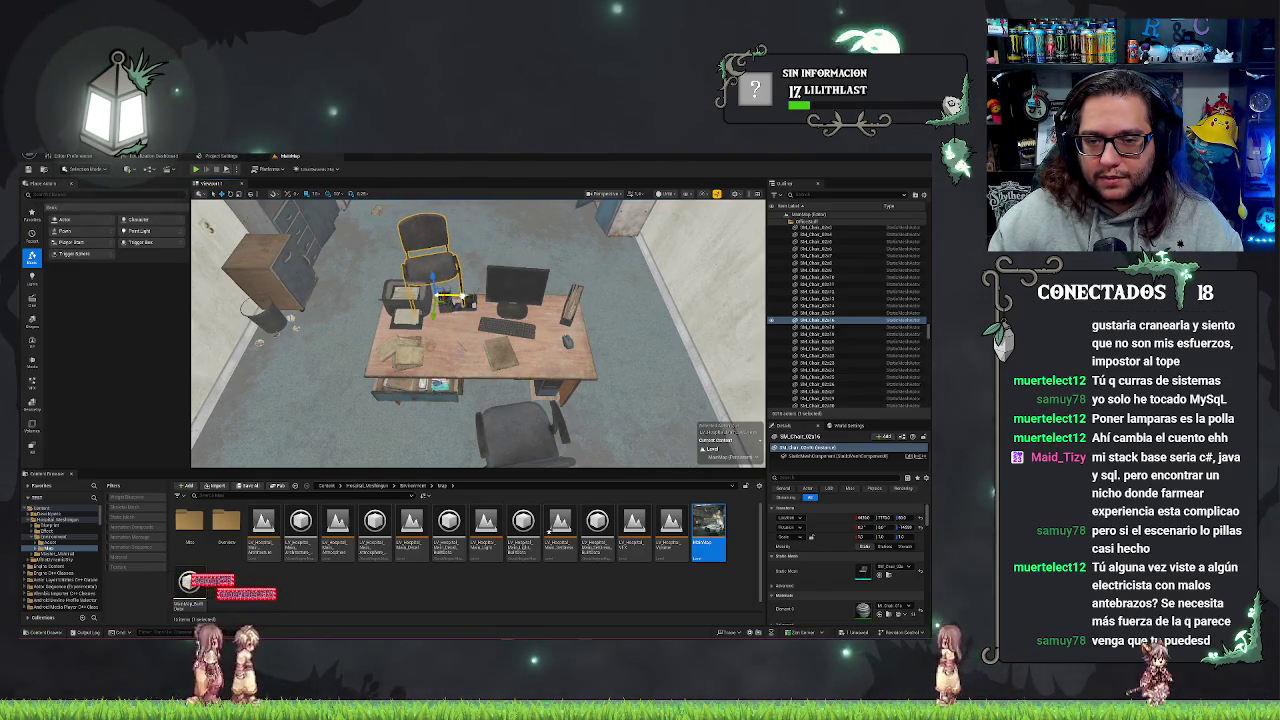
pyautogui.click(470, 335)
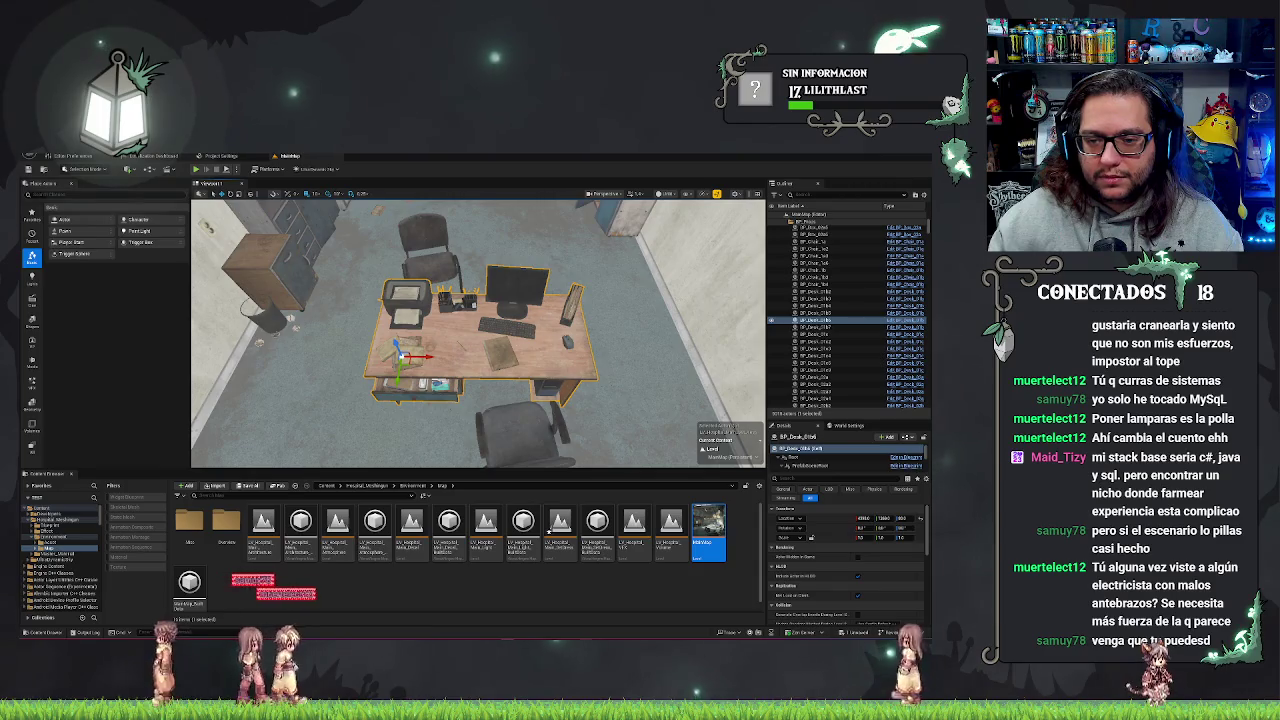
# Select the desk's monitor, shift it slightly right, and frame the camera close on it
pyautogui.press('f')
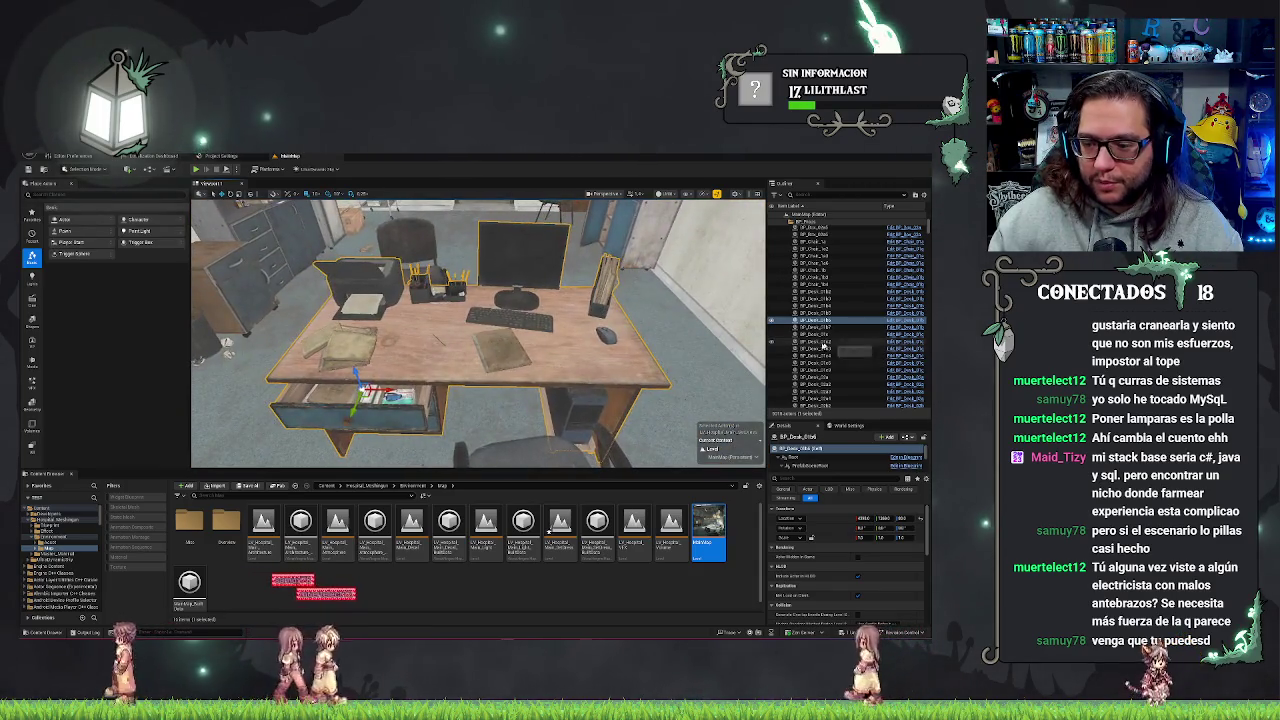
pyautogui.click(825, 465)
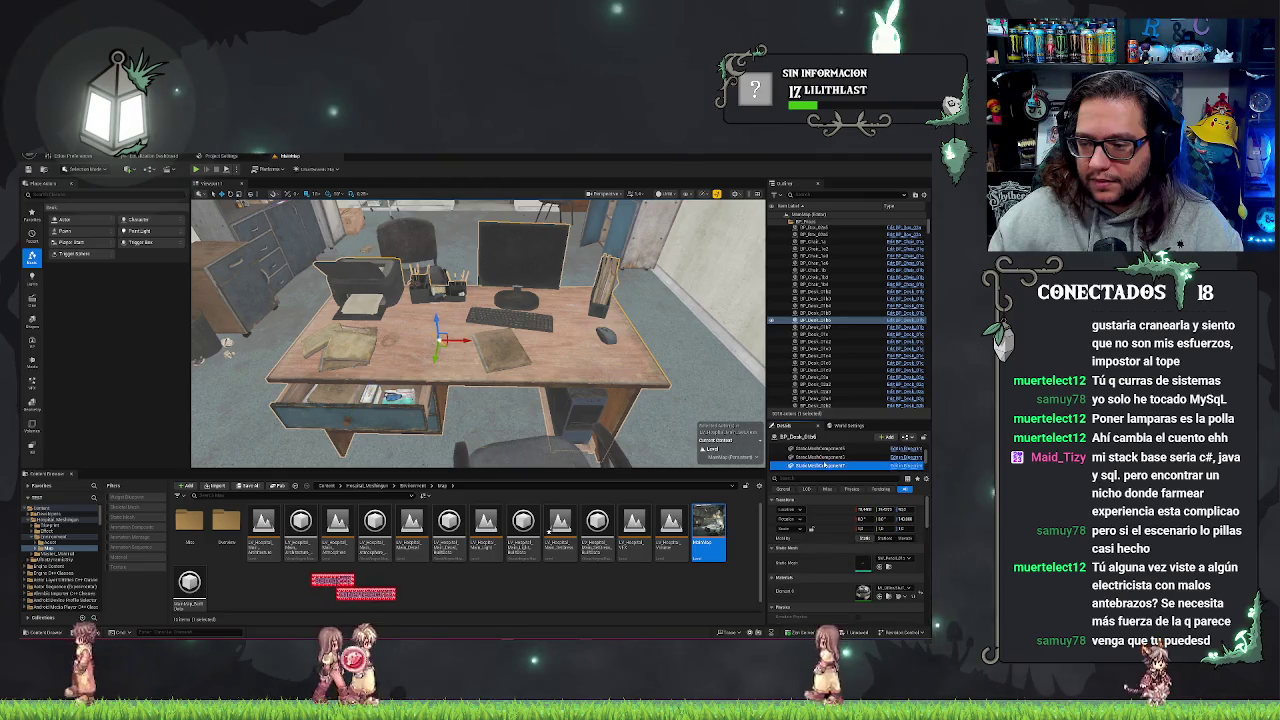
pyautogui.press('Up')
pyautogui.press('Up')
pyautogui.press('Up')
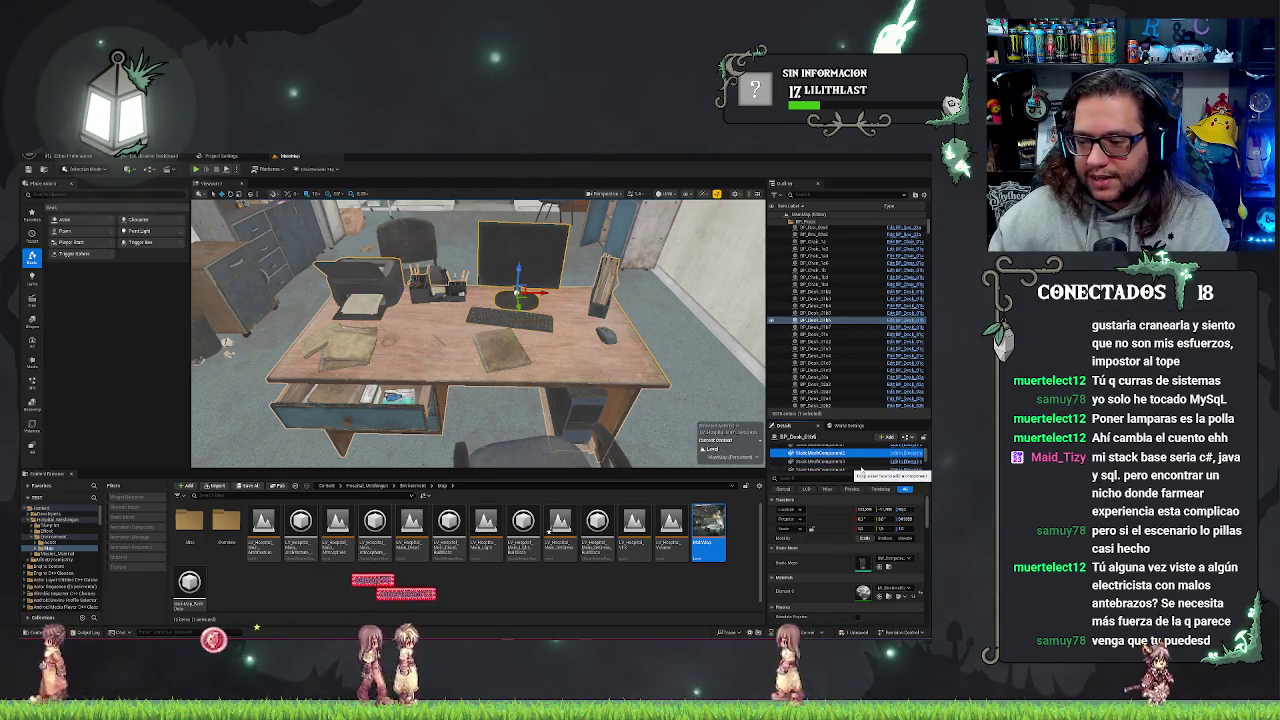
pyautogui.moveTo(540, 293); pyautogui.dragTo(575, 298)
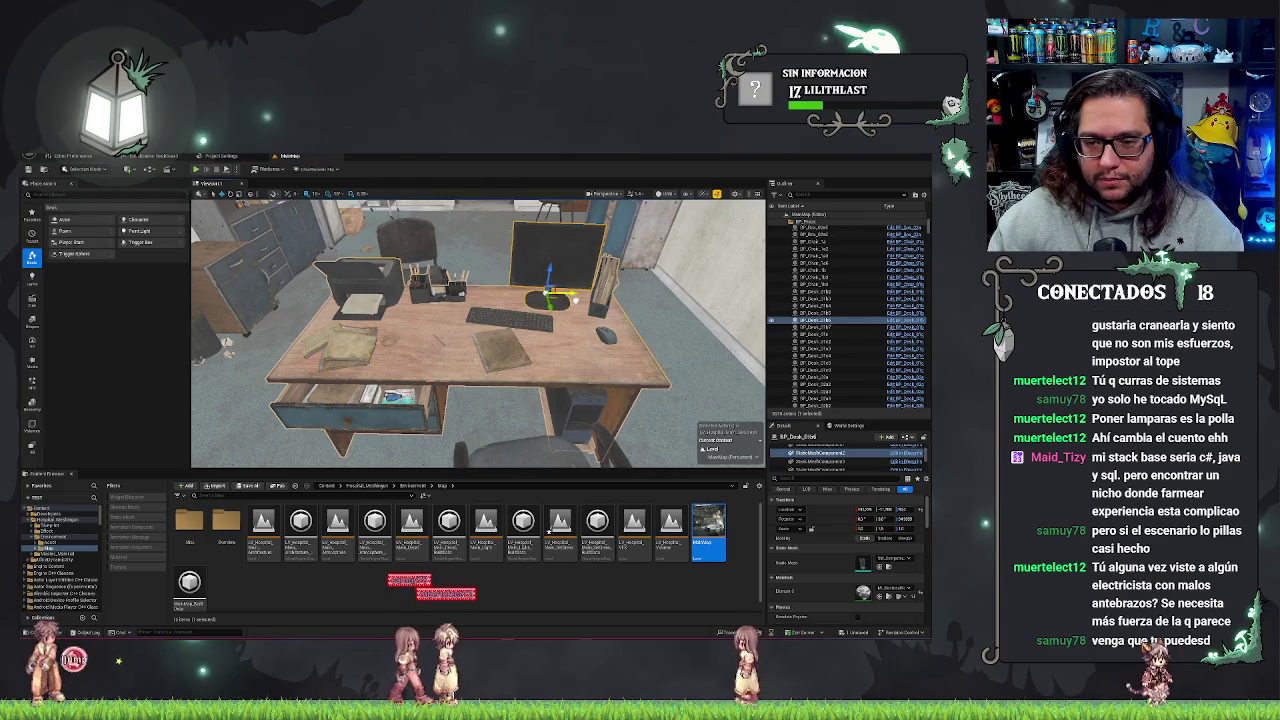
pyautogui.press('e')
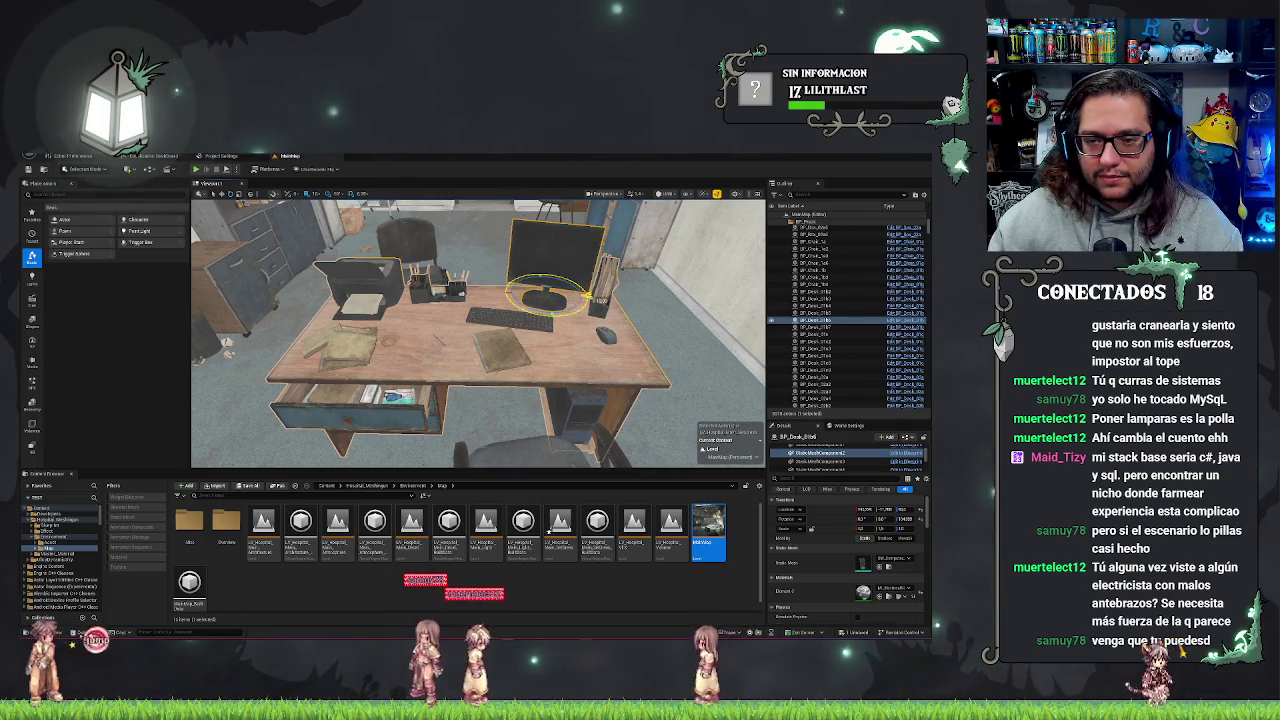
pyautogui.press('f')
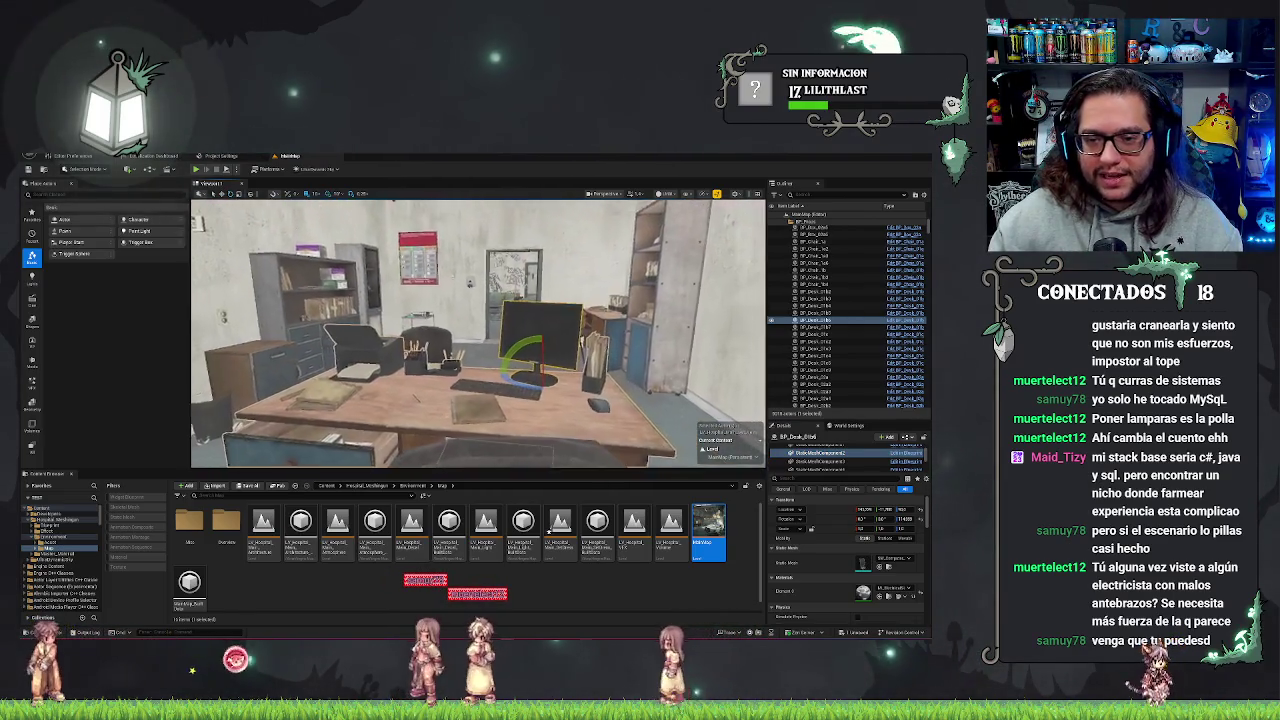
pyautogui.moveTo(478, 333); pyautogui.dragTo(478, 333)
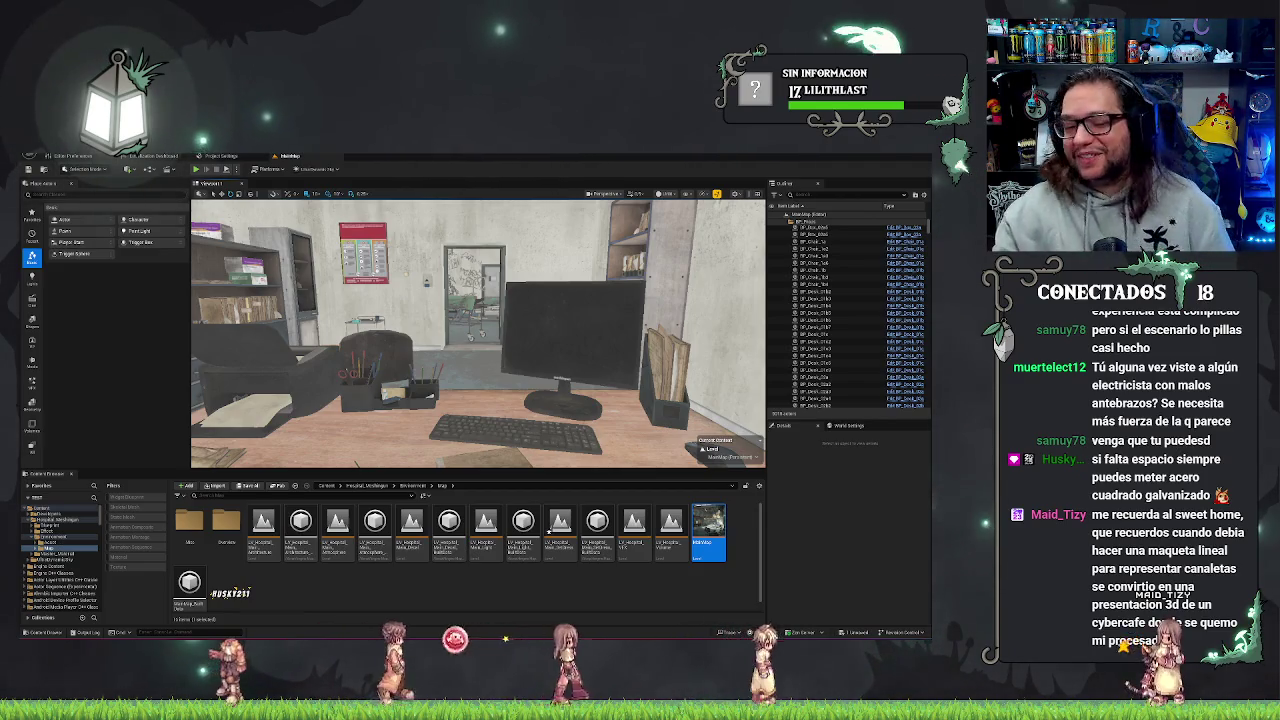
# Frame the desk, fly in toward the monitor, and select the chair beside the desk
pyautogui.press('f')
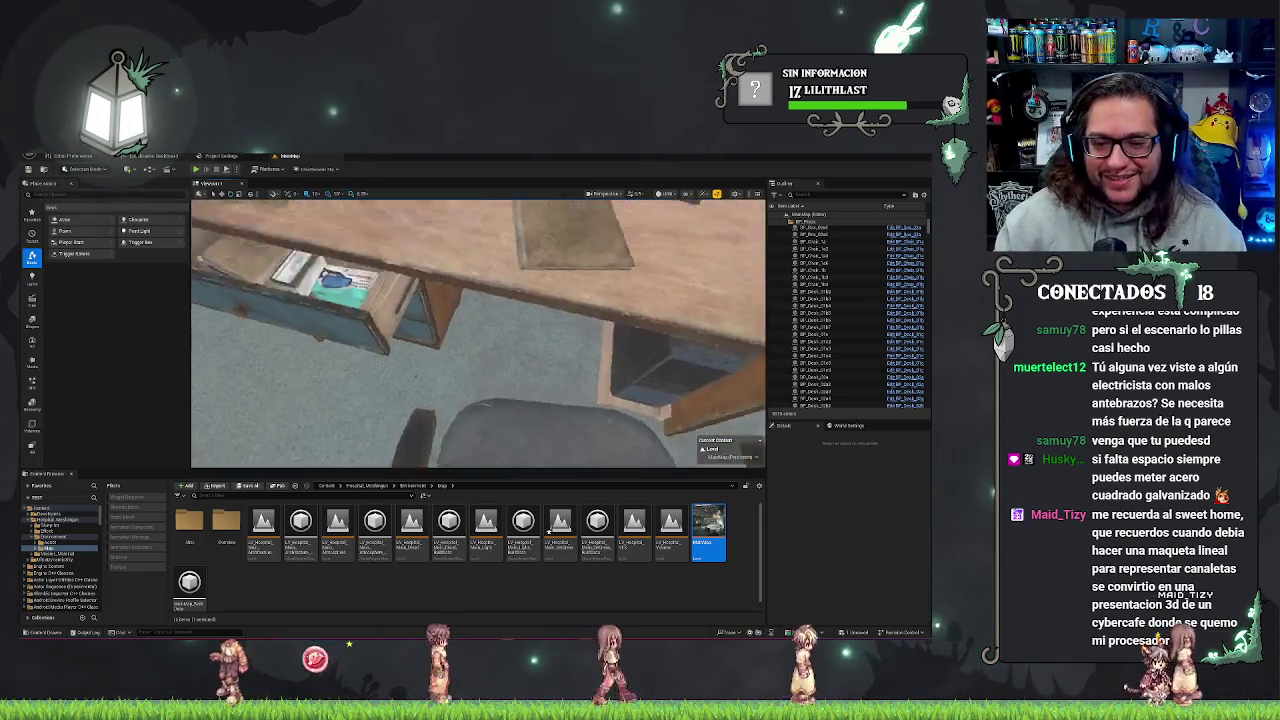
pyautogui.press('s')
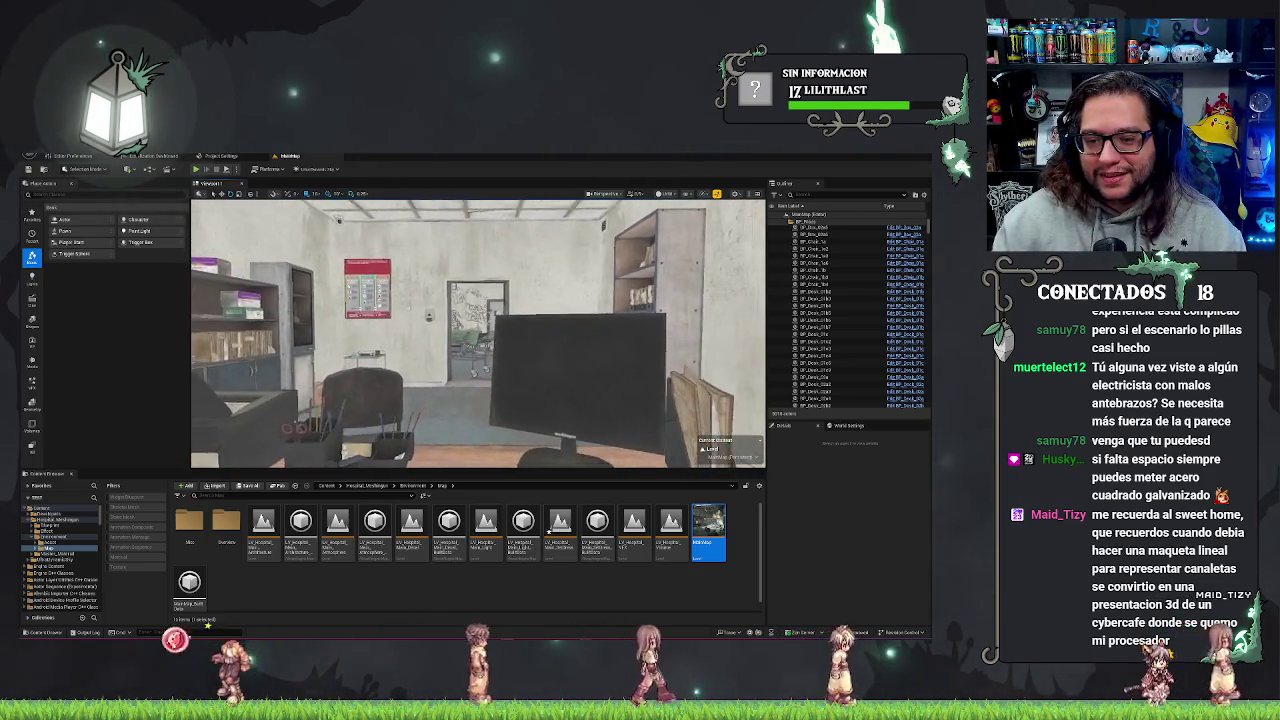
pyautogui.press('w')
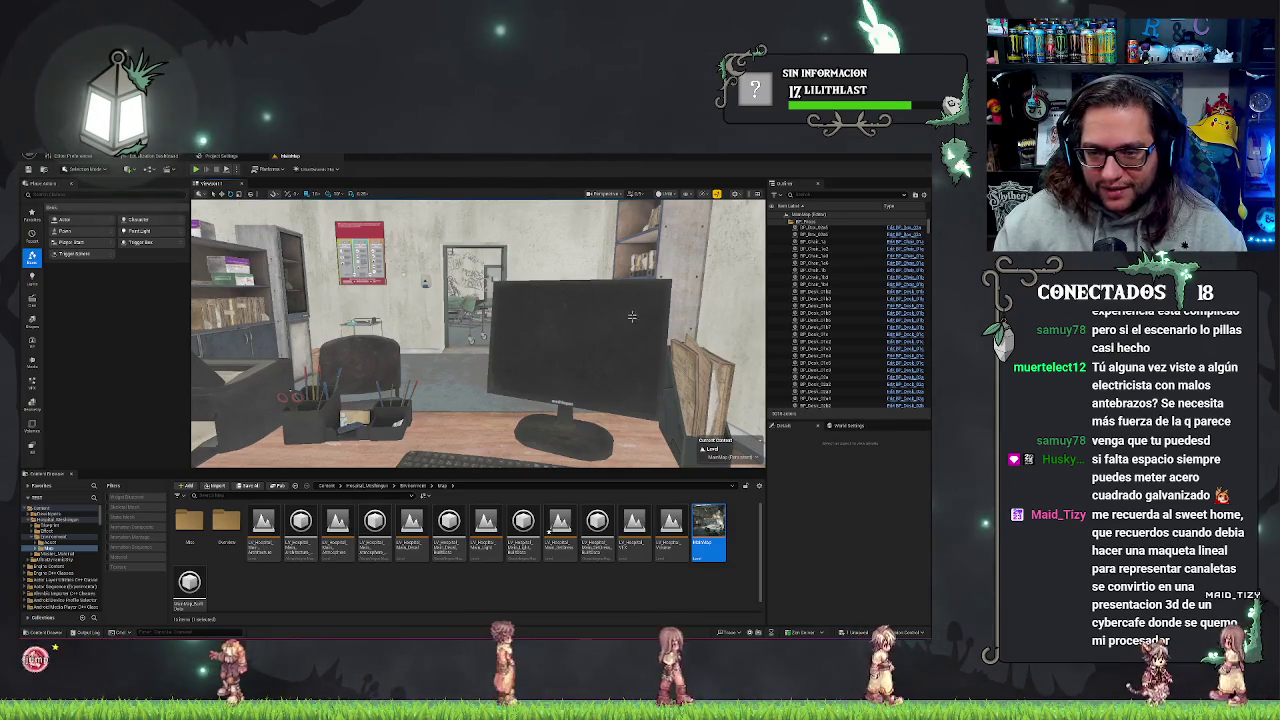
pyautogui.click(360, 365)
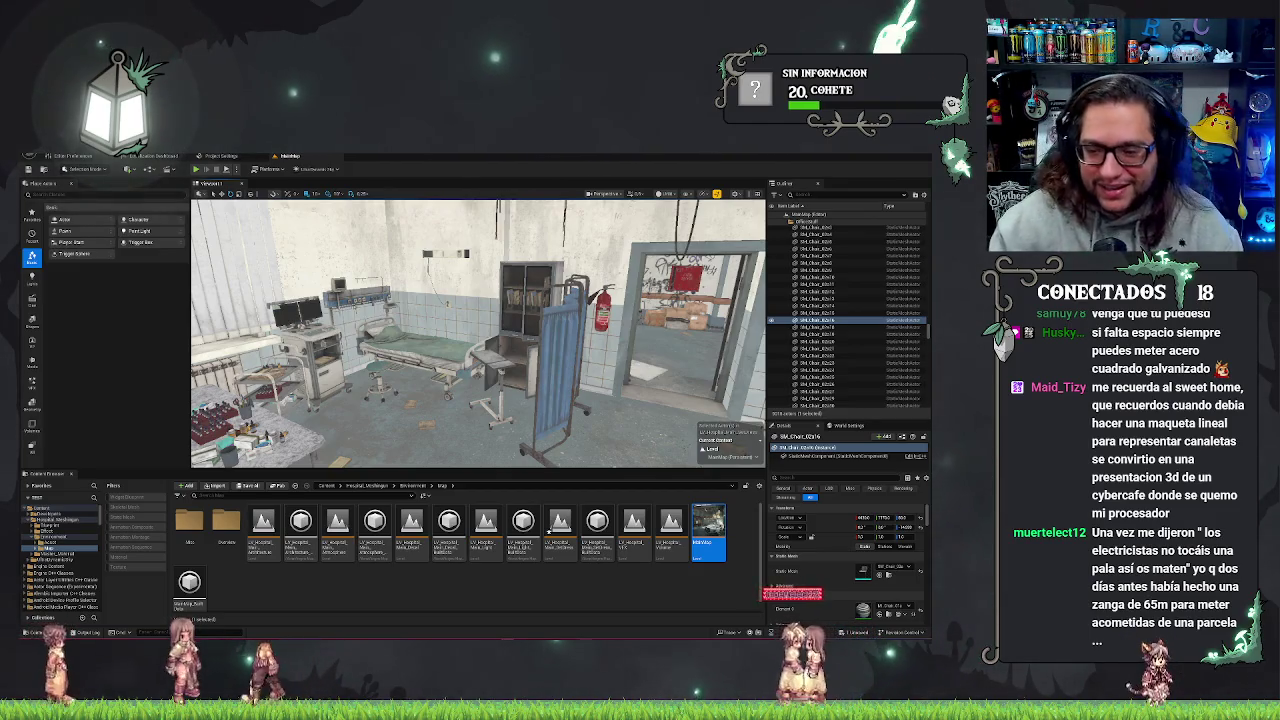
# Turn the view toward the waiting area and bring up the Windows notifications and calendar panel
pyautogui.moveTo(430, 330); pyautogui.dragTo(580, 325)
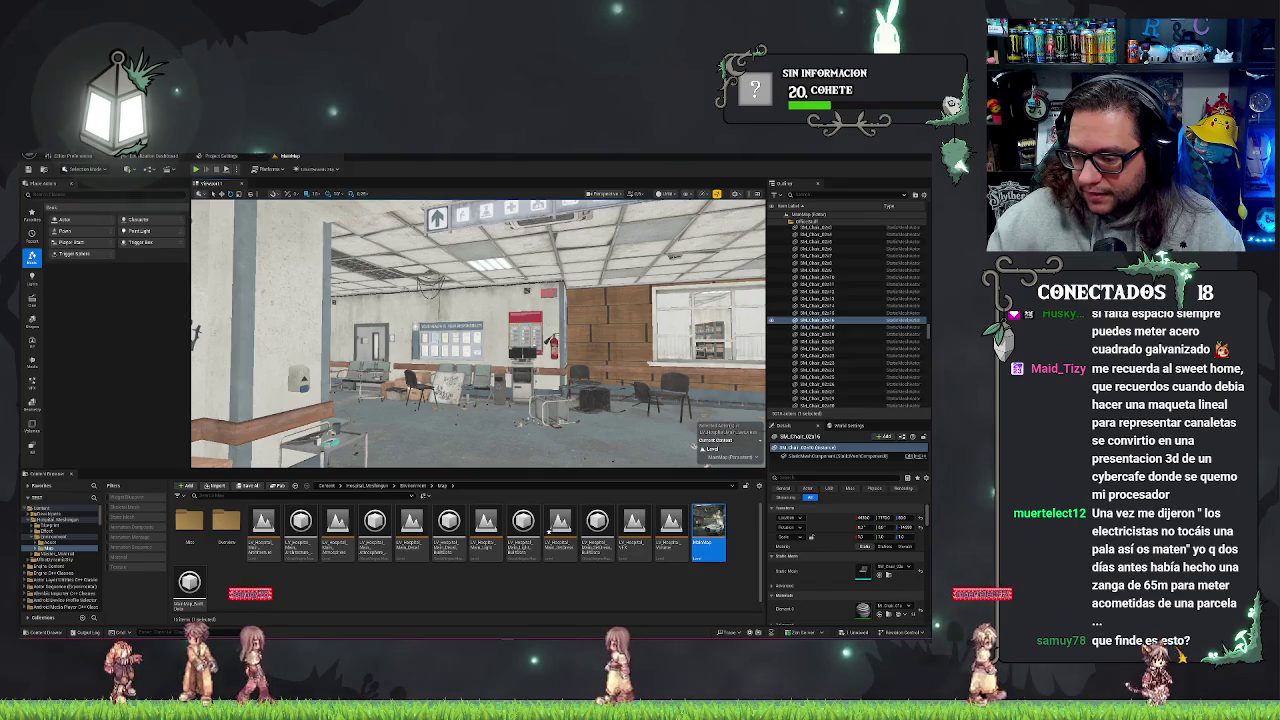
pyautogui.click(905, 632)
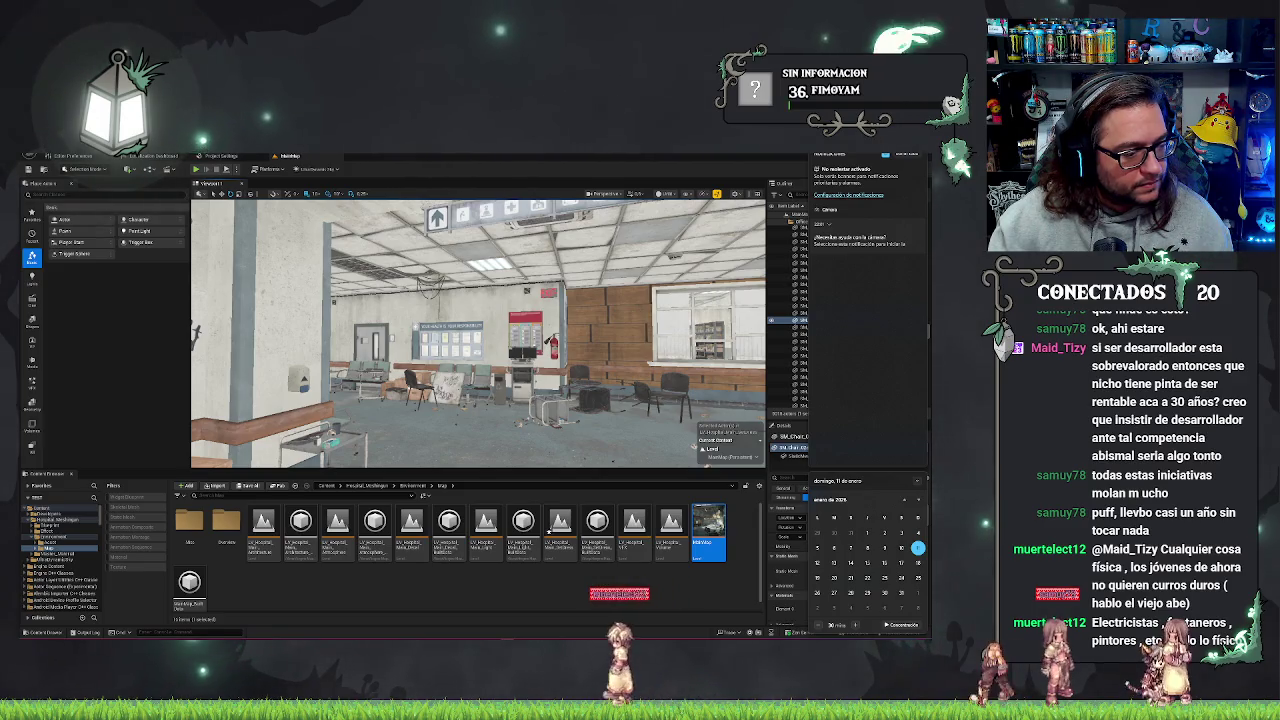
# Dismiss the notification panel, zoom and rotate the 3D horse model in ComfyUI, then shrink the browser window
pyautogui.press('Escape')
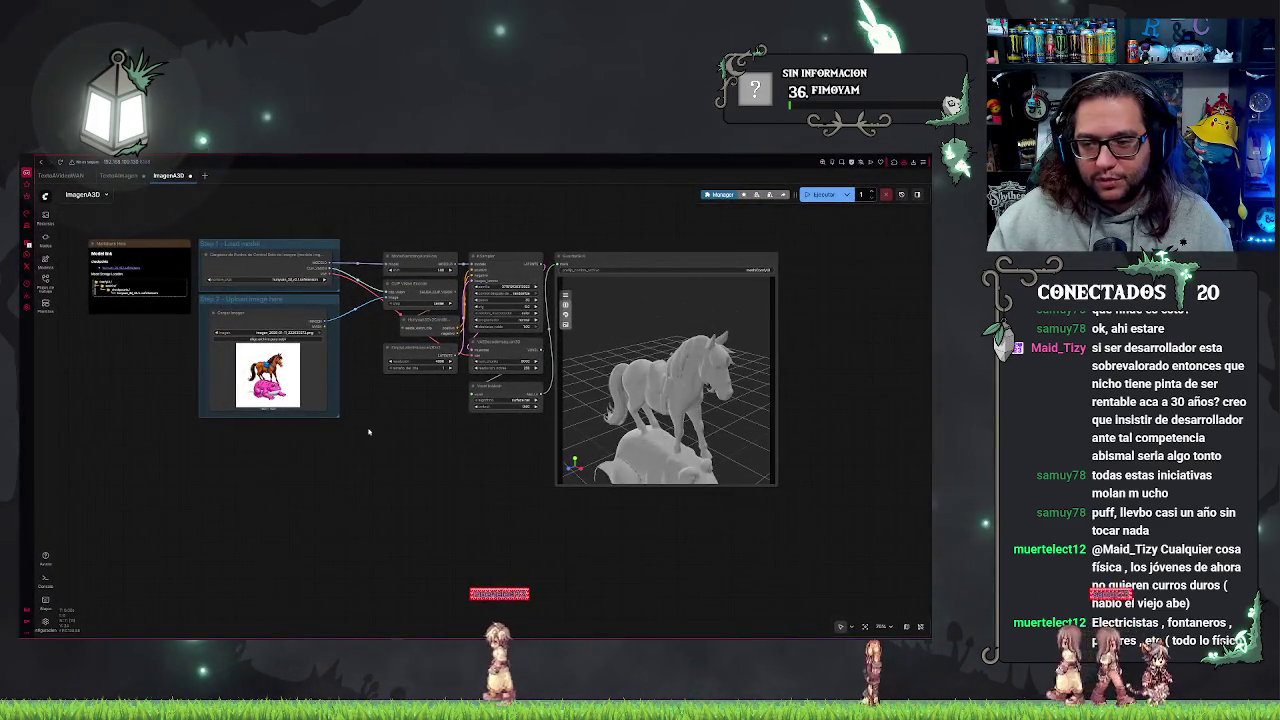
pyautogui.scroll(8, 410, 456)
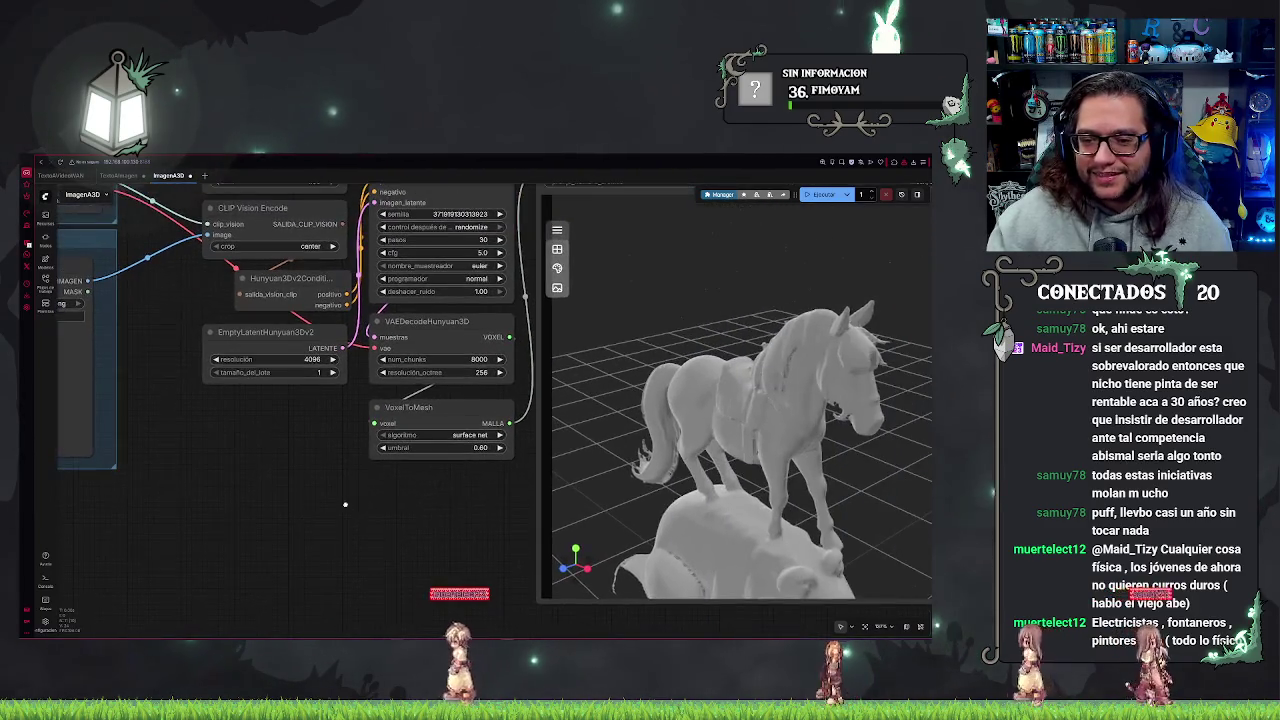
pyautogui.moveTo(760, 450)
pyautogui.mouseDown()
pyautogui.moveTo(780, 455)
pyautogui.moveTo(740, 460)
pyautogui.moveTo(808, 470)
pyautogui.moveTo(790, 466)
pyautogui.moveTo(812, 458)
pyautogui.moveTo(800, 508)
pyautogui.mouseUp()
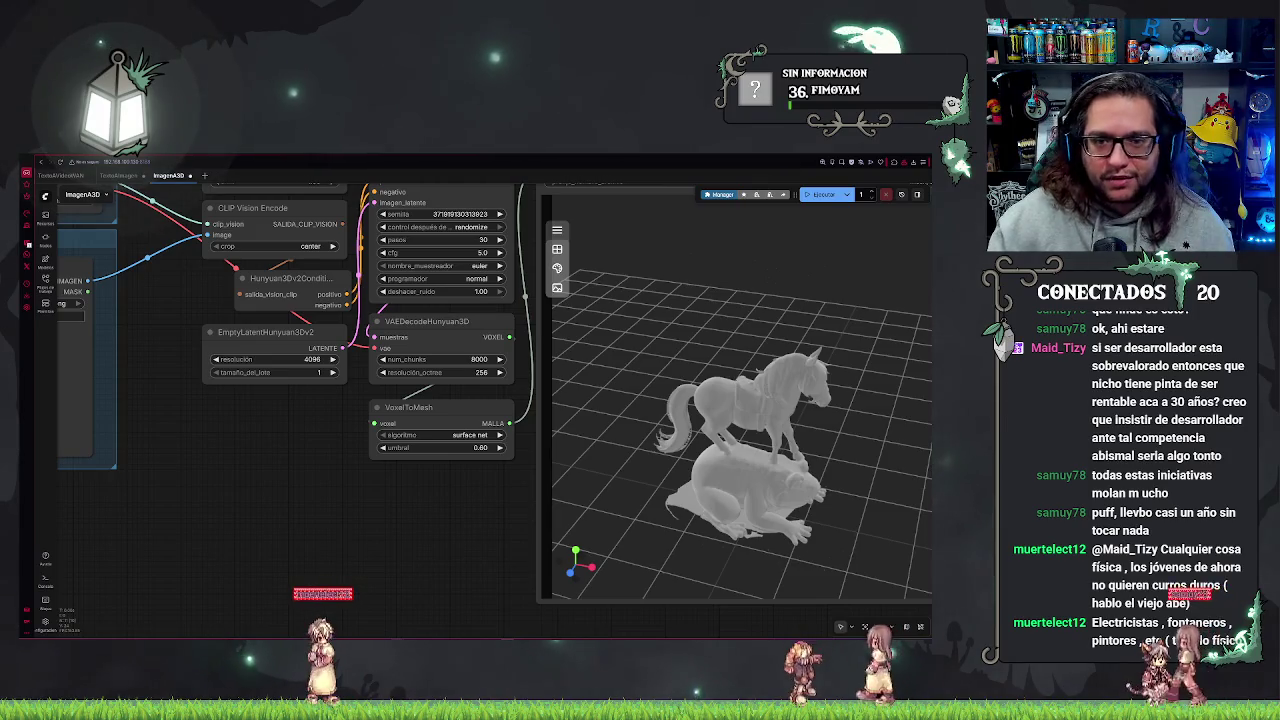
pyautogui.doubleClick(534, 171)
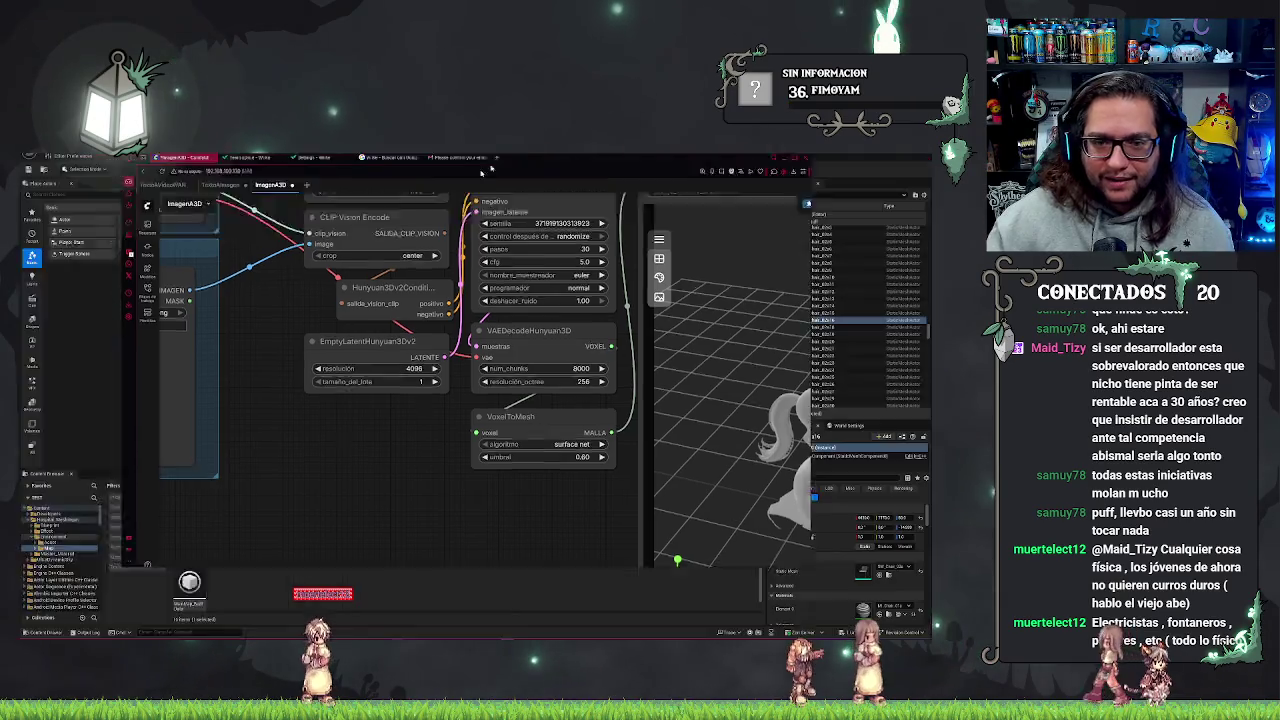
# Bring the Unreal Editor with the hospital level back to the front
pyautogui.click(785, 157)
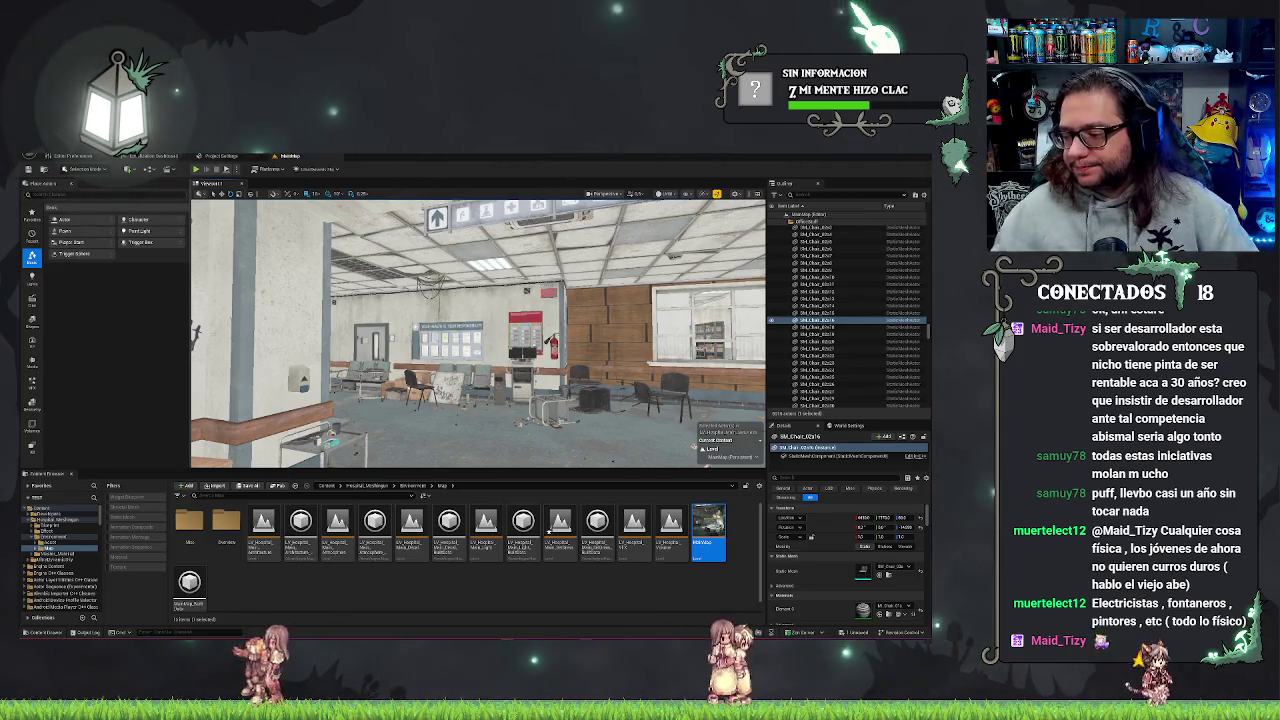
# Fly the camera left and forward toward the FIRE HOSE graffiti wall and waiting chairs
pyautogui.press('Left')
pyautogui.press('Up')
pyautogui.press('Up')
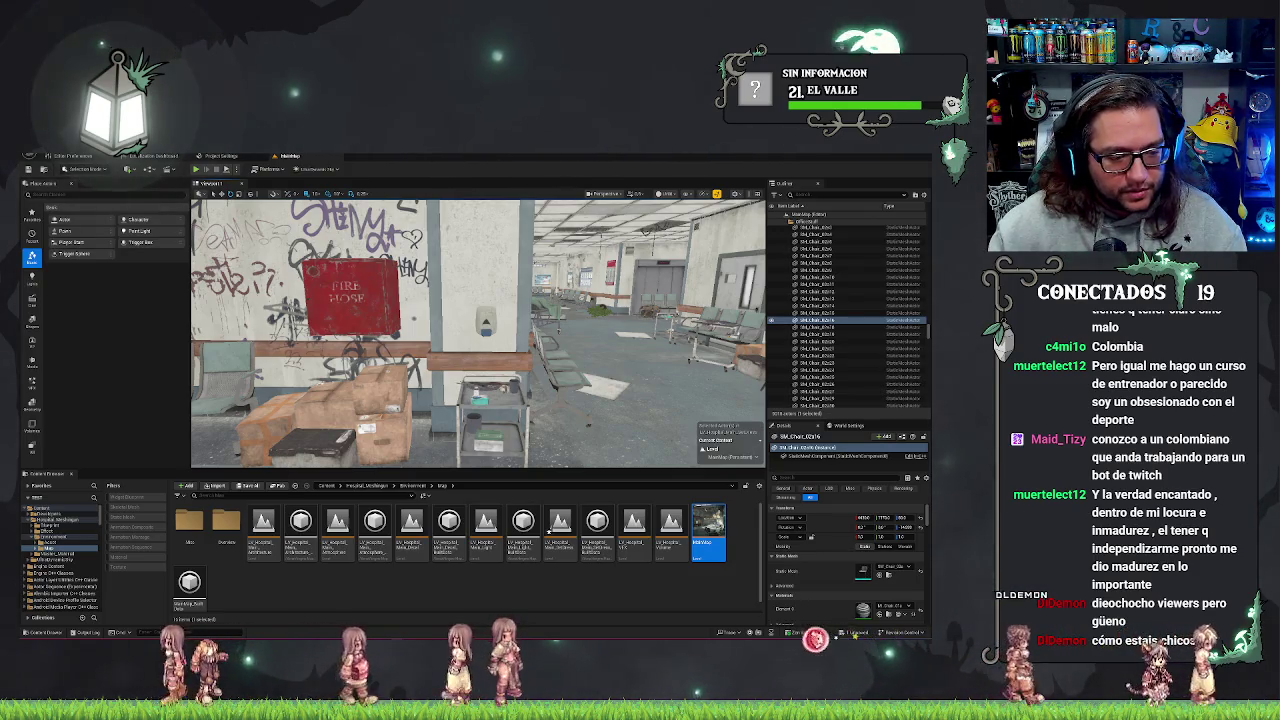
# Look down the hospital corridor, then bring up the Windows notifications and calendar panel
pyautogui.moveTo(478, 330); pyautogui.dragTo(465, 385)
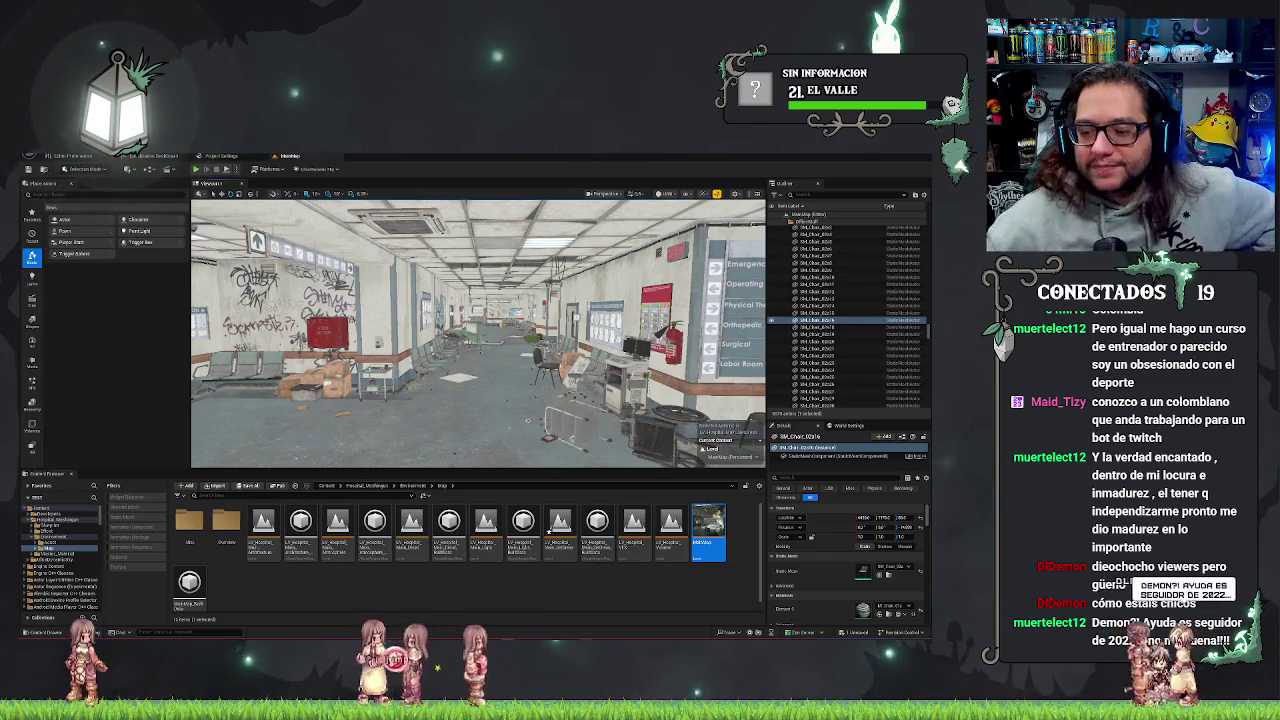
pyautogui.press('super+n')
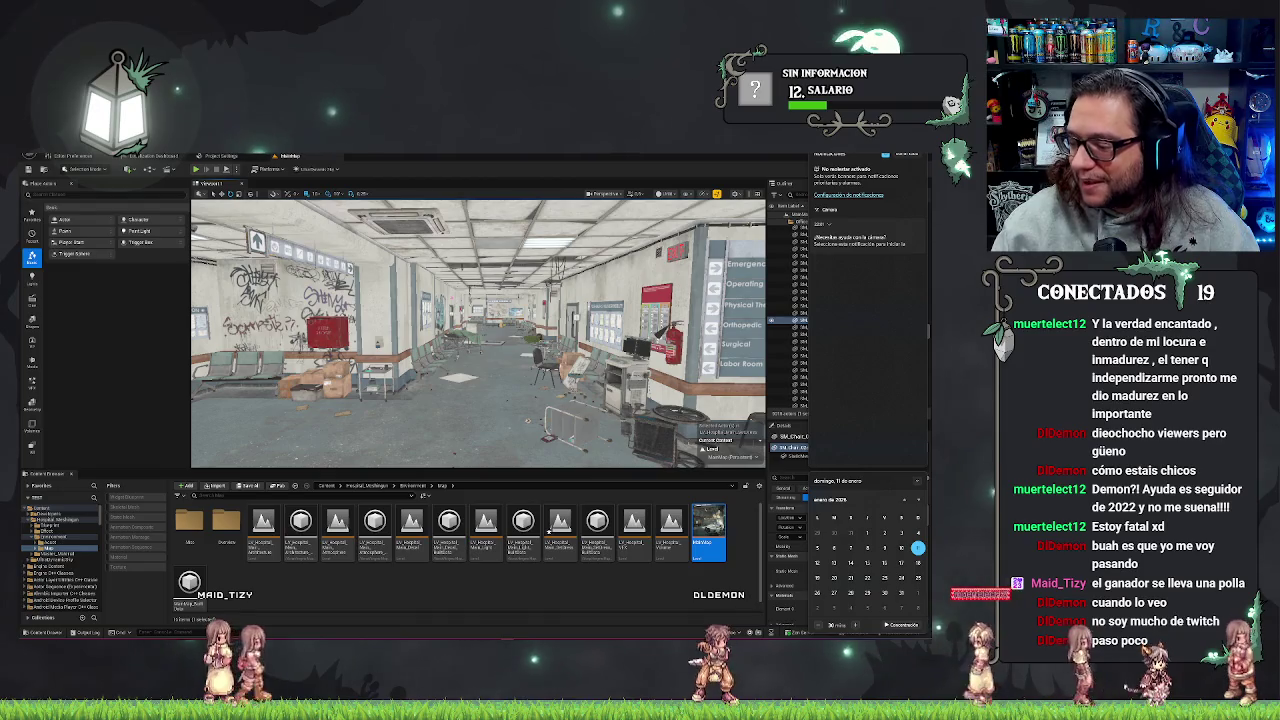
# Dismiss the Windows notifications and calendar panel with Escape
pyautogui.press('Escape')
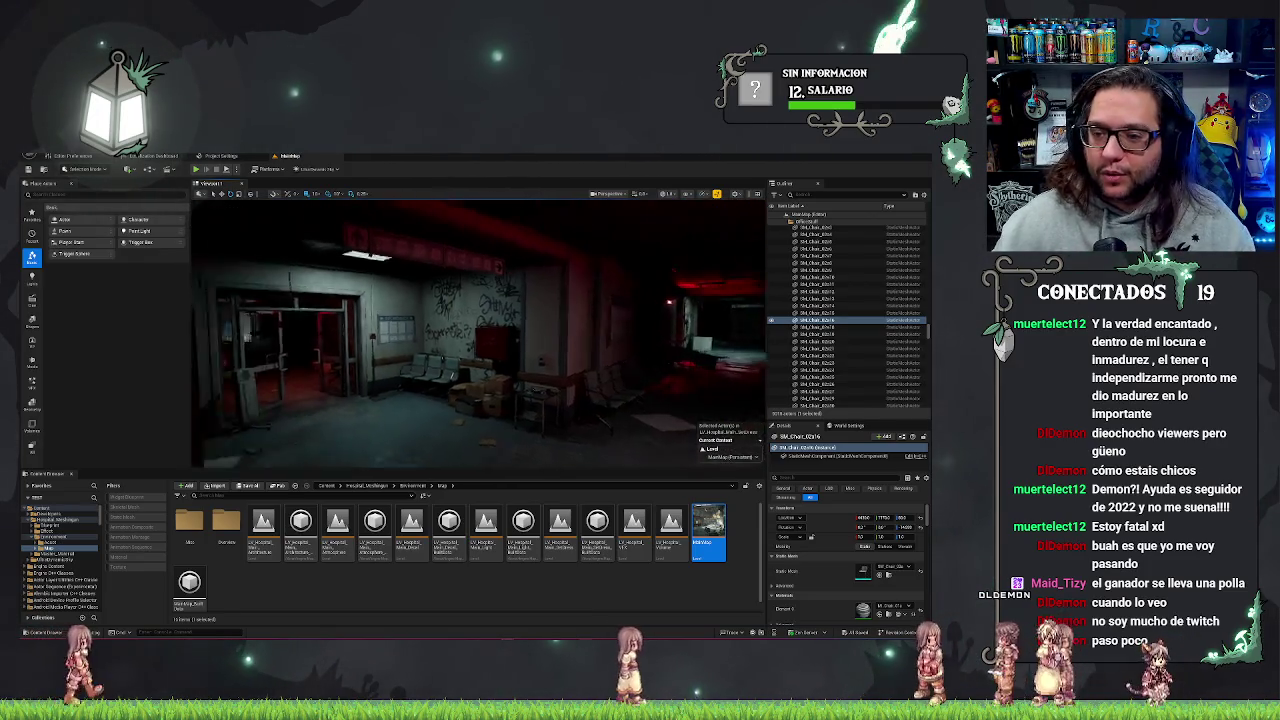
# Deselect the chair with Escape, leaving the bright white-walled corridor with swinging doors
pyautogui.press('Escape')
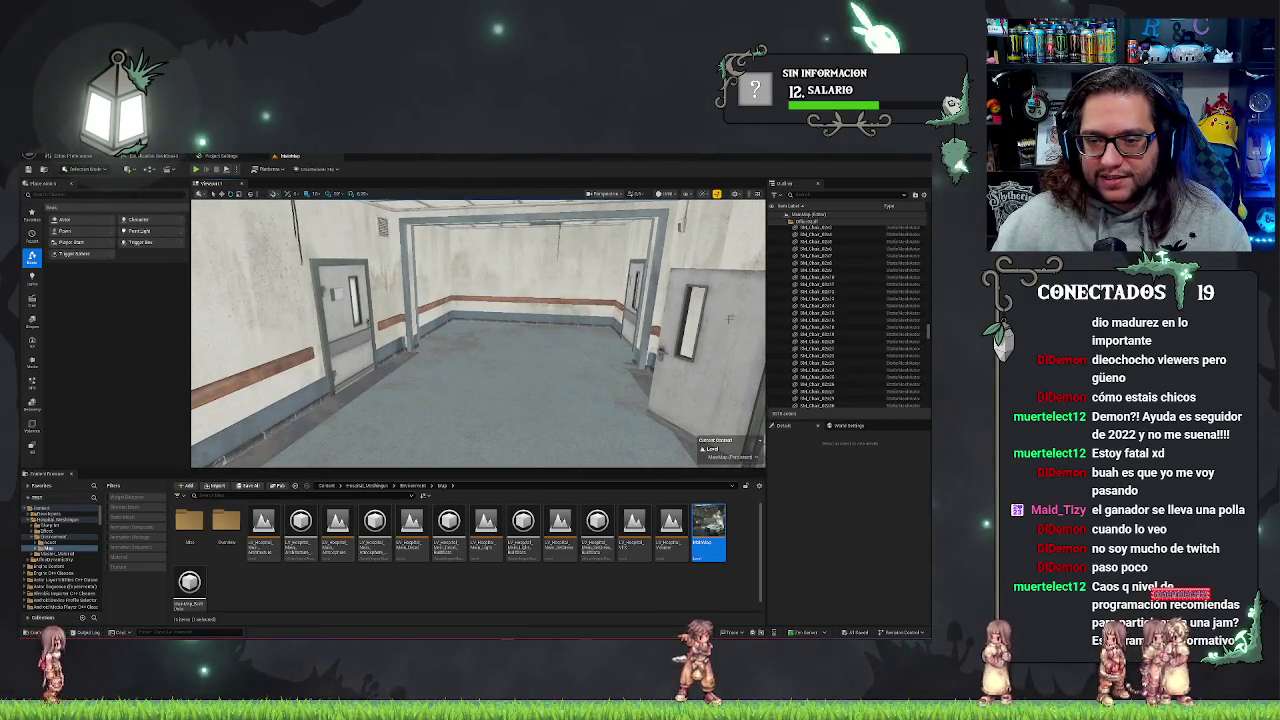
# Select the corridor mesh group, the atrium-facing floor and the corridor floor, then deselect
pyautogui.click(320, 275)
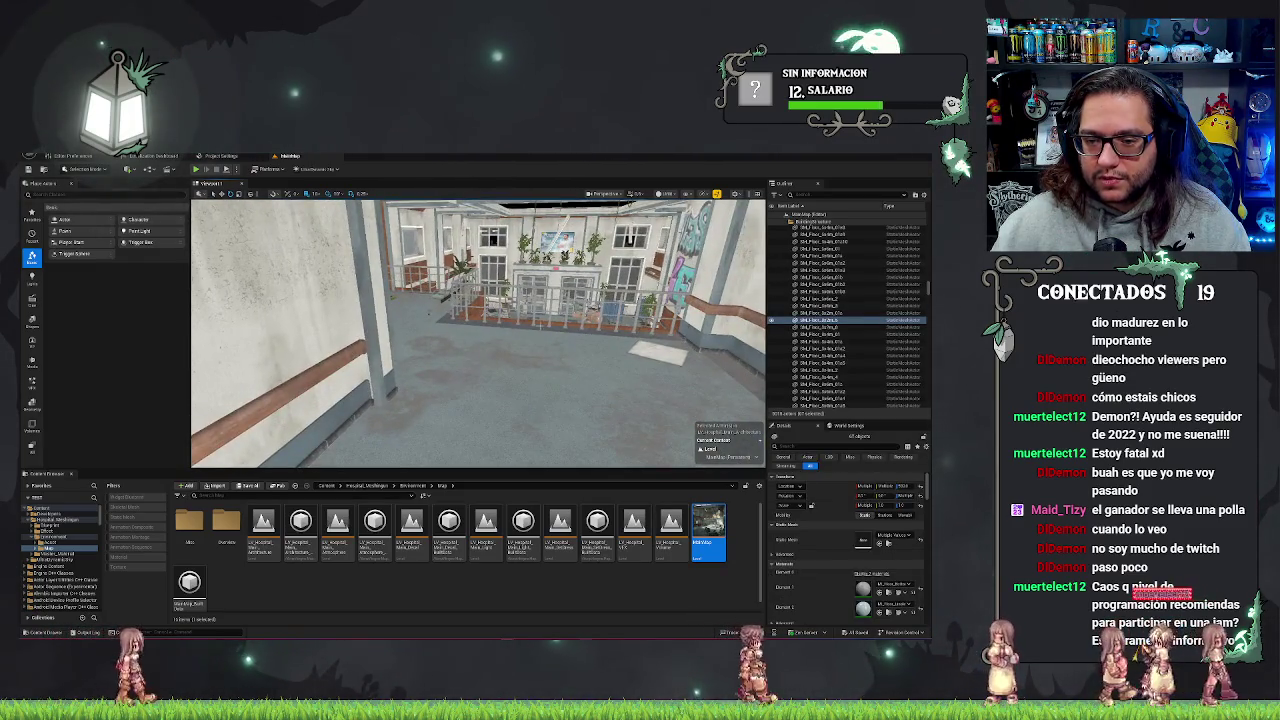
pyautogui.click(436, 340)
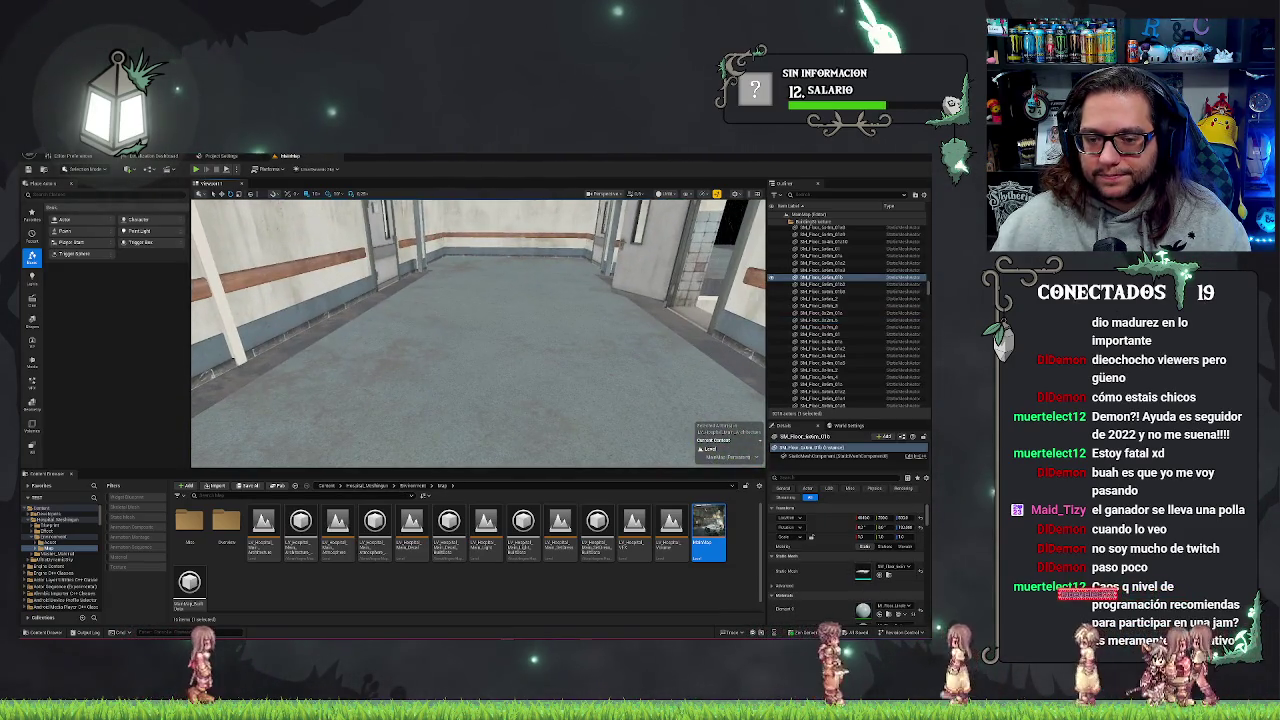
pyautogui.click(470, 350)
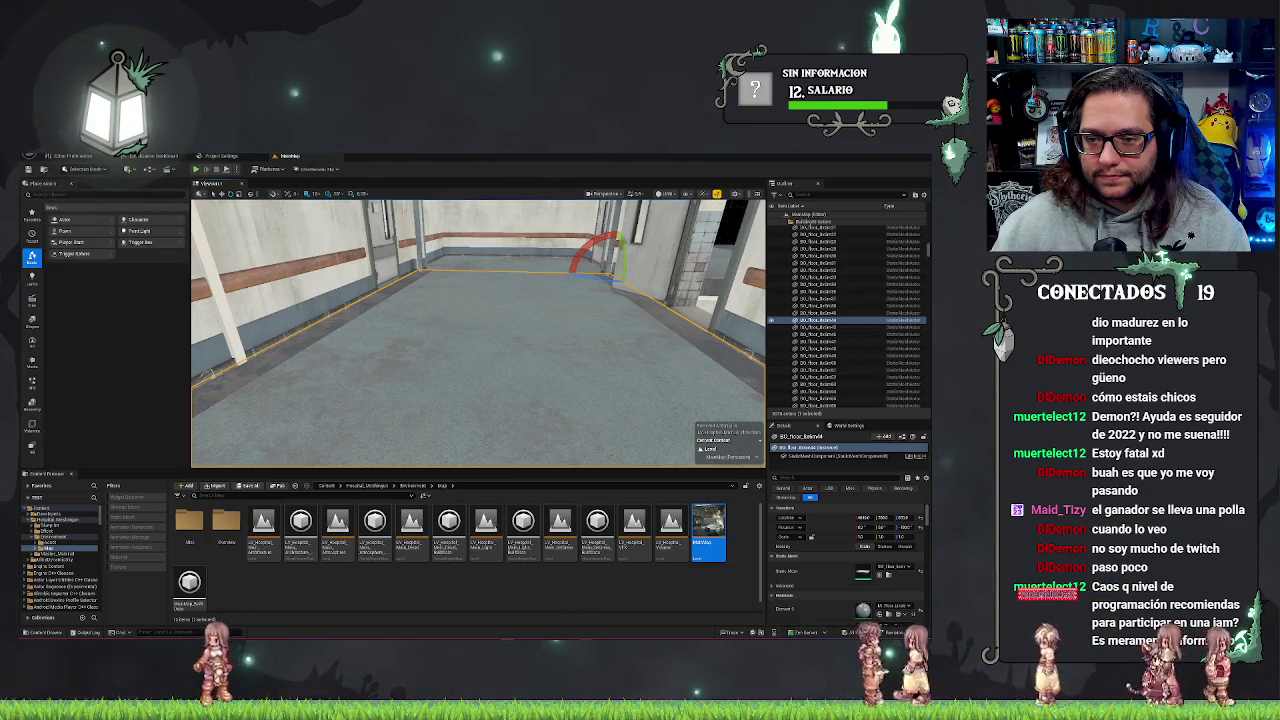
pyautogui.press('Escape')
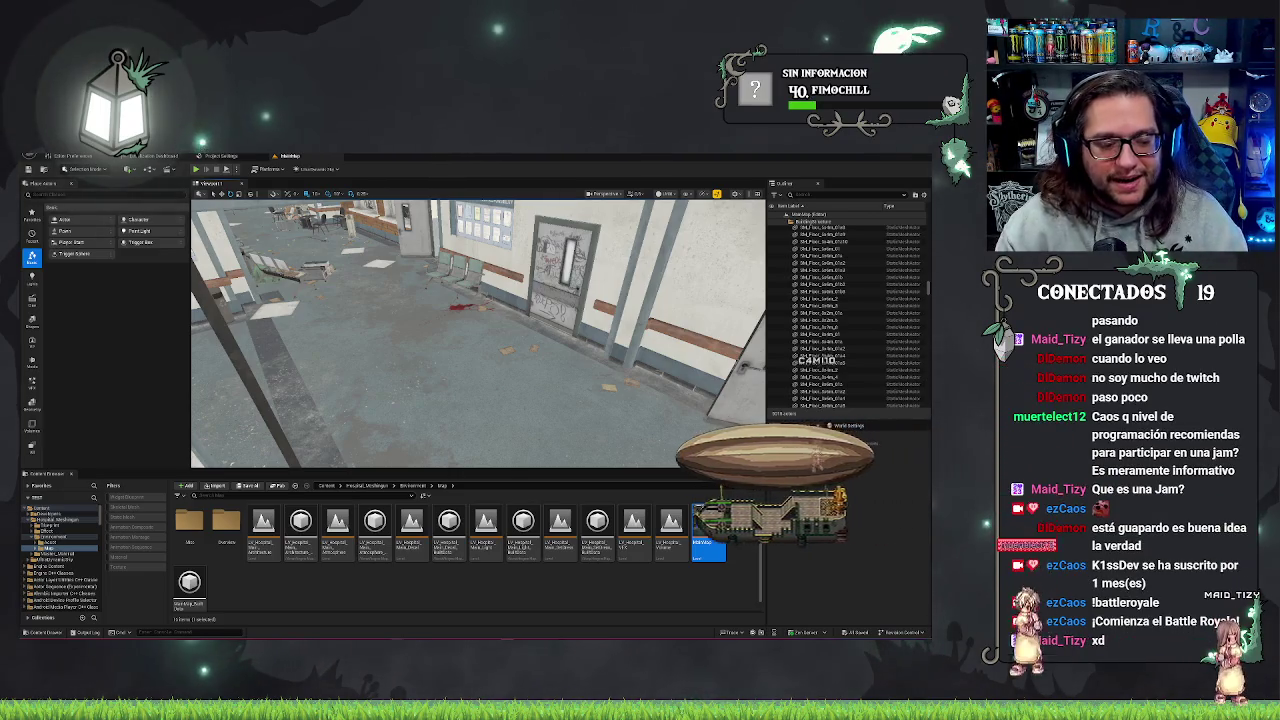
# Commit the level asset's new name and switch the viewport to Lit with Alt+4
pyautogui.press('Return')
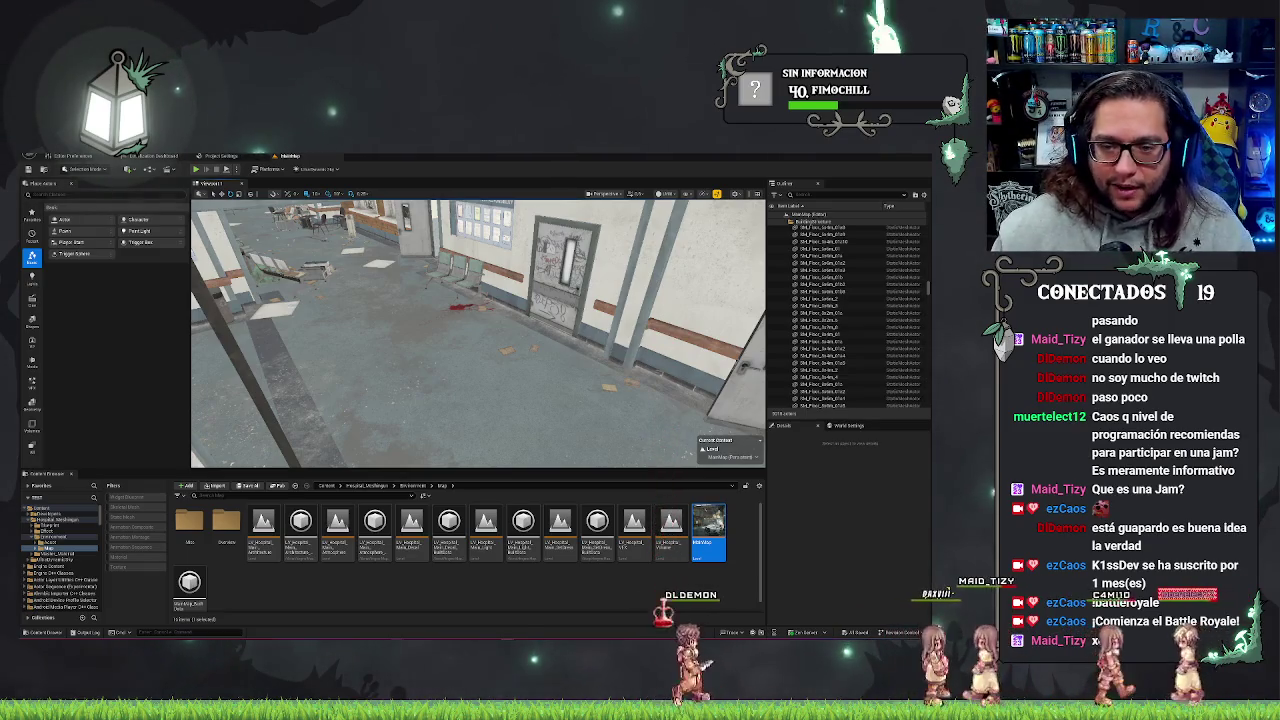
pyautogui.hotkey('alt', '4')
# Fly forward past the hospital bed and red-lit room into the dark counter corridor
pyautogui.press('w')
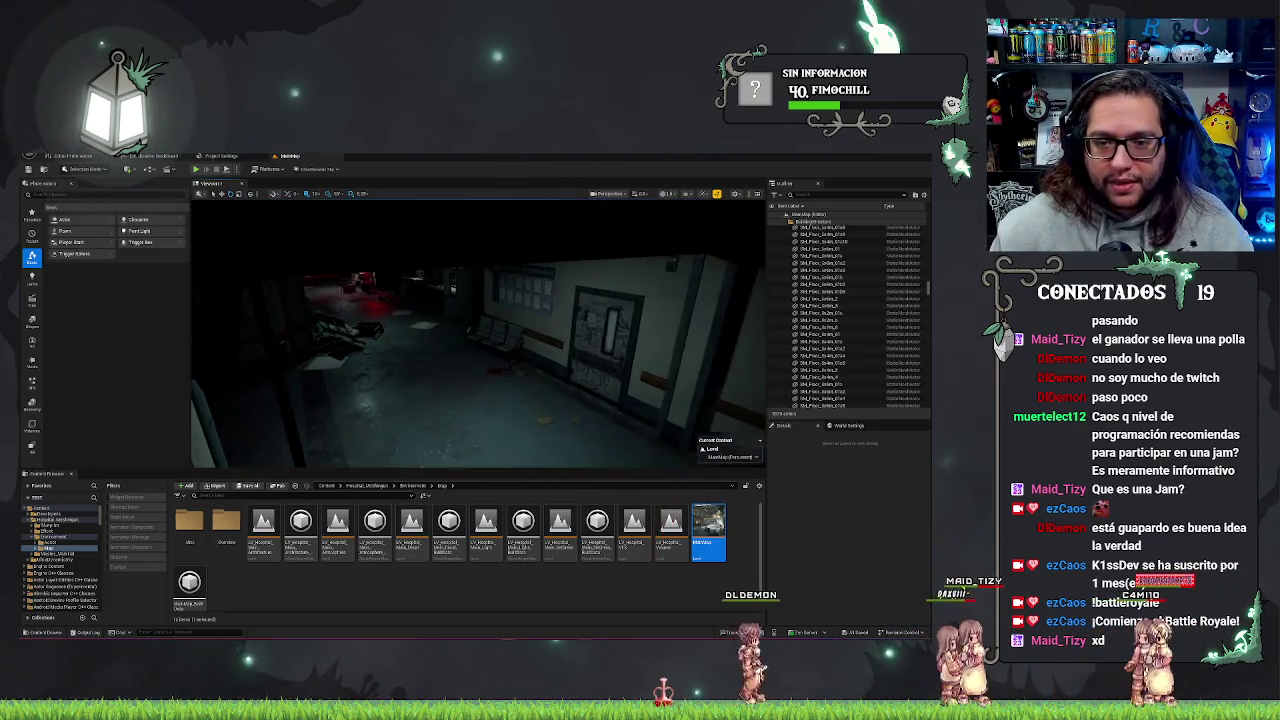
pyautogui.press('w')
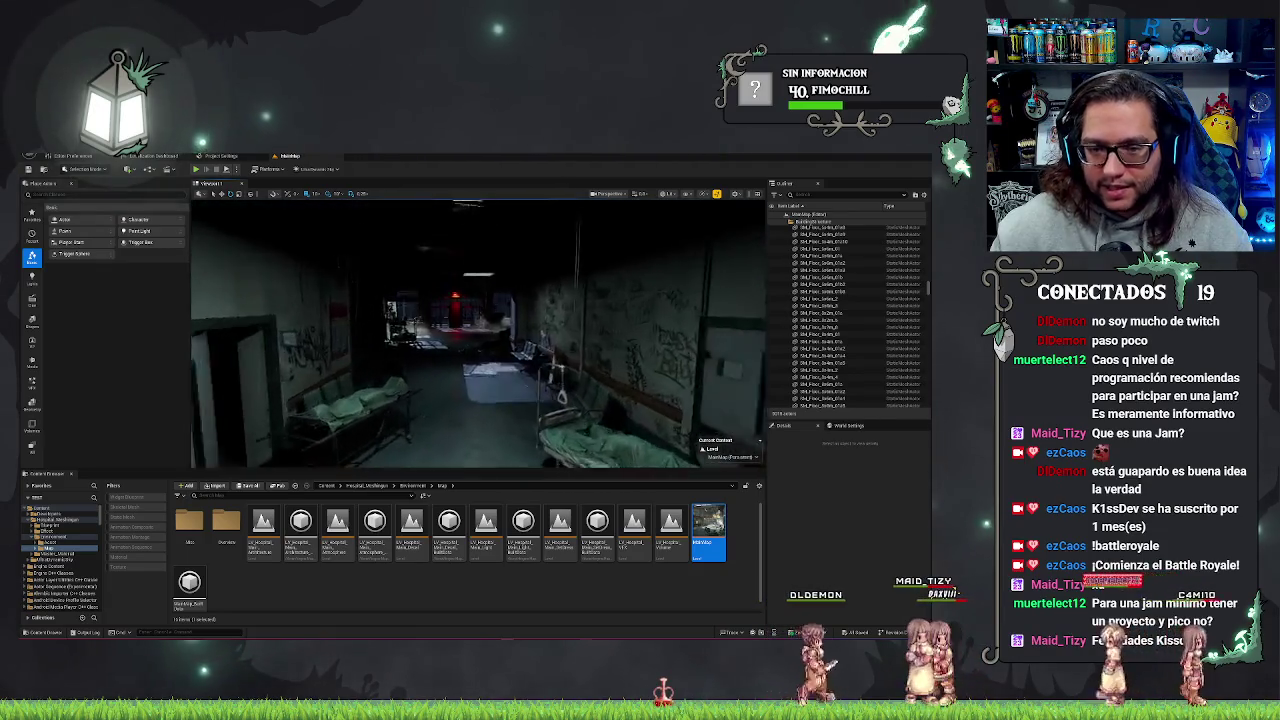
pyautogui.press('w')
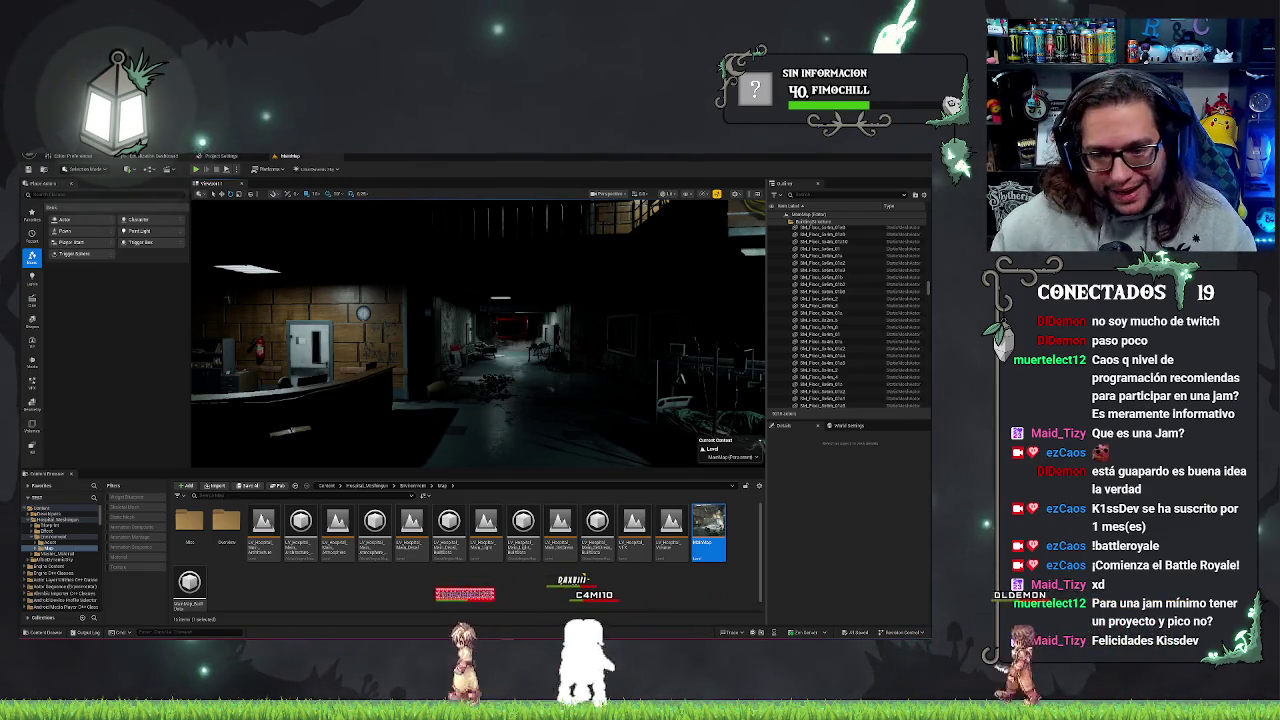
# Turn the view right, then toward the red-lit reception at the lobby's far end
pyautogui.moveTo(558, 368); pyautogui.dragTo(600, 368)
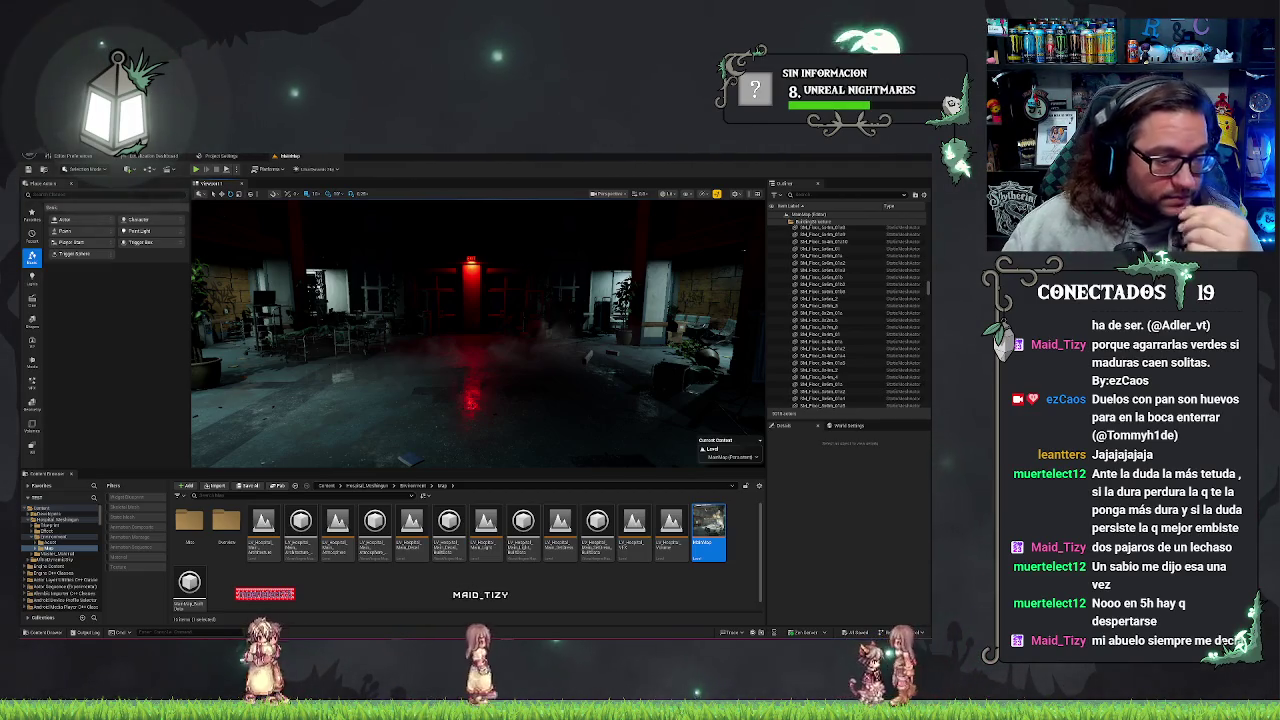
pyautogui.moveTo(475, 330); pyautogui.dragTo(485, 320)
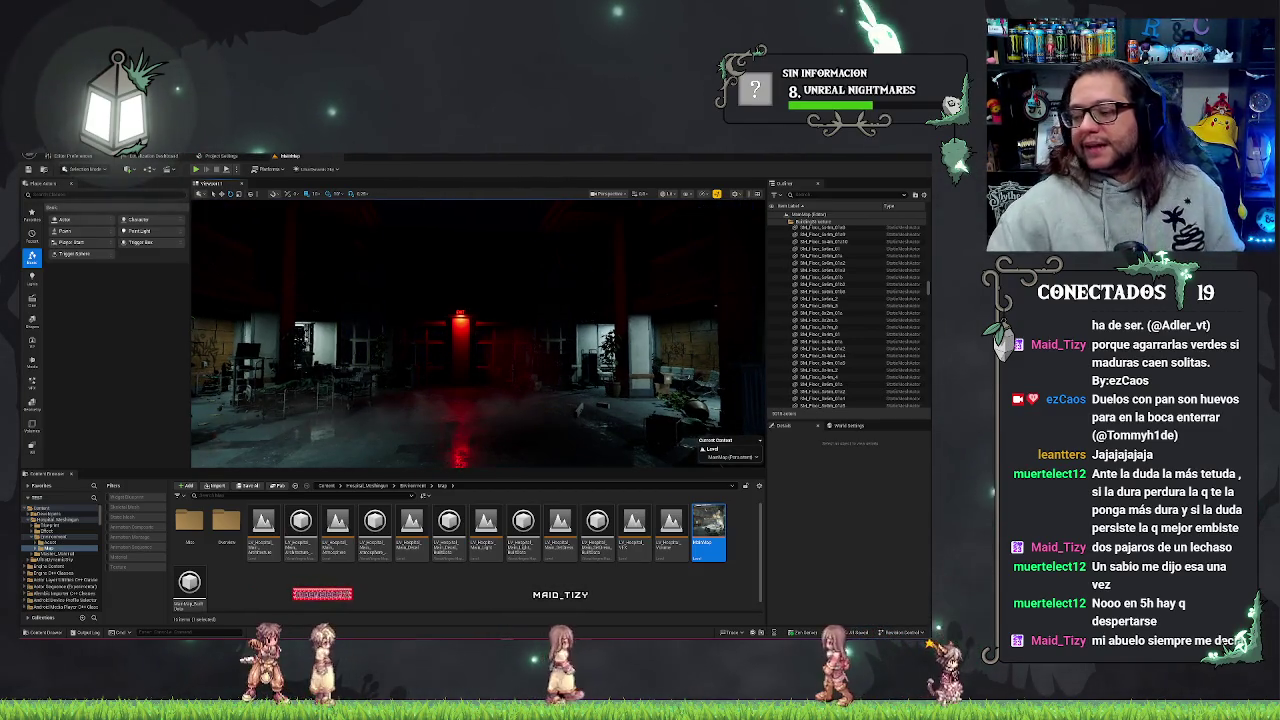